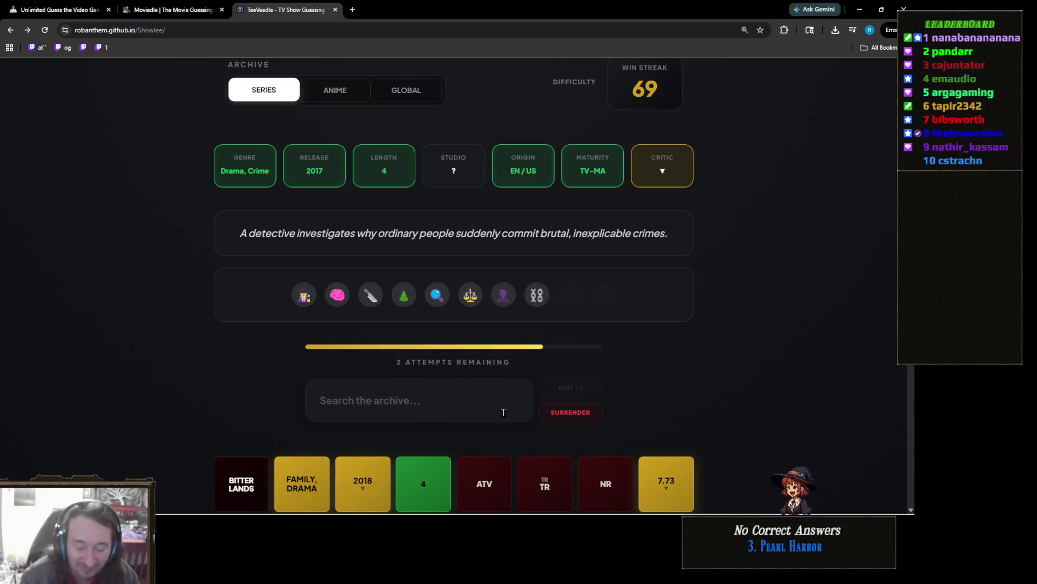
Begin a show guess by typing 'super' into TeeVeedle's archive search field
{"action": "mouse_move", "coordinate": [321, 518]}
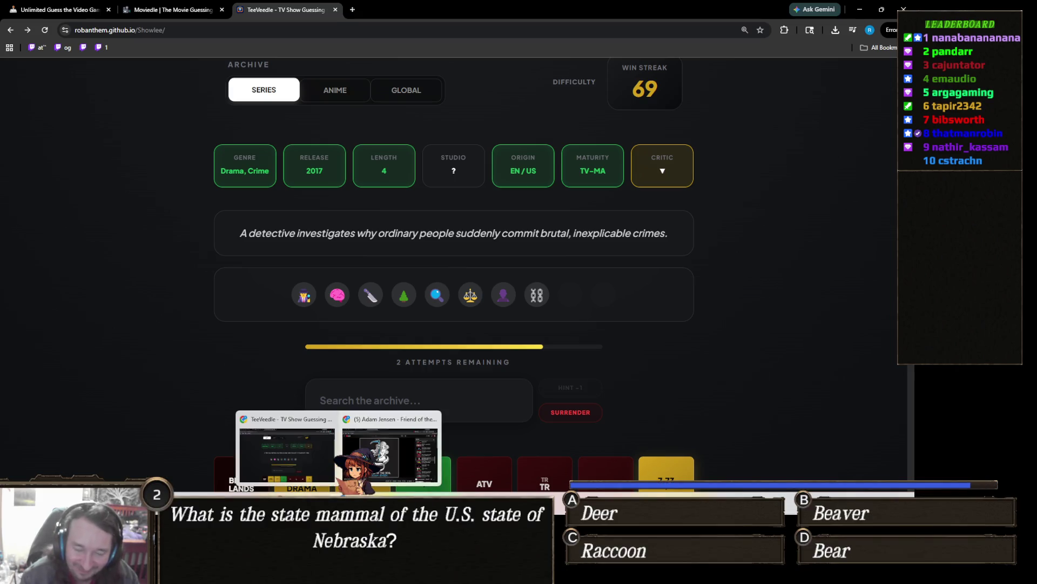
{"action": "left_click", "coordinate": [465, 400]}
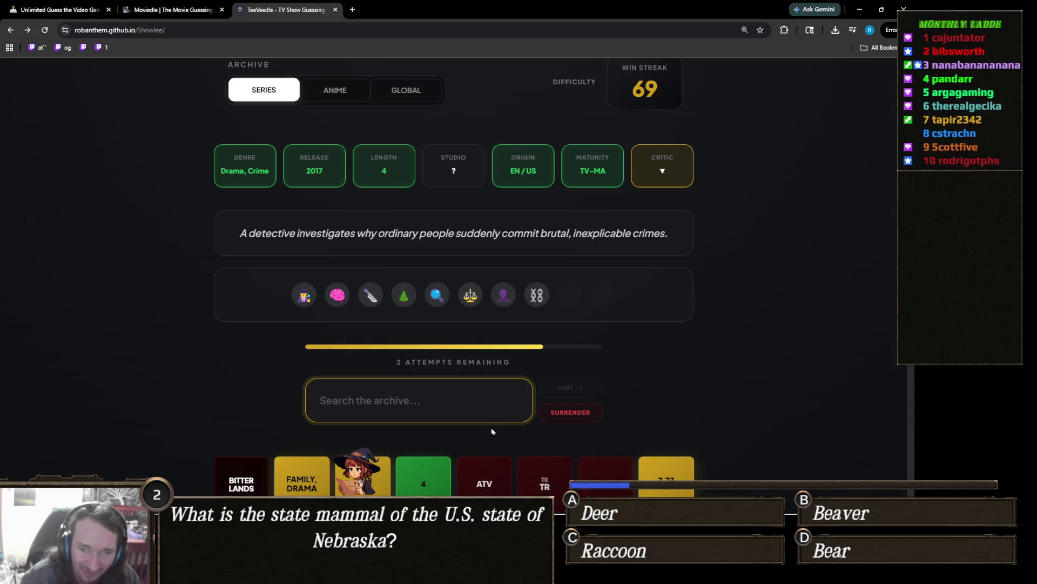
{"action": "type", "text": "s"}
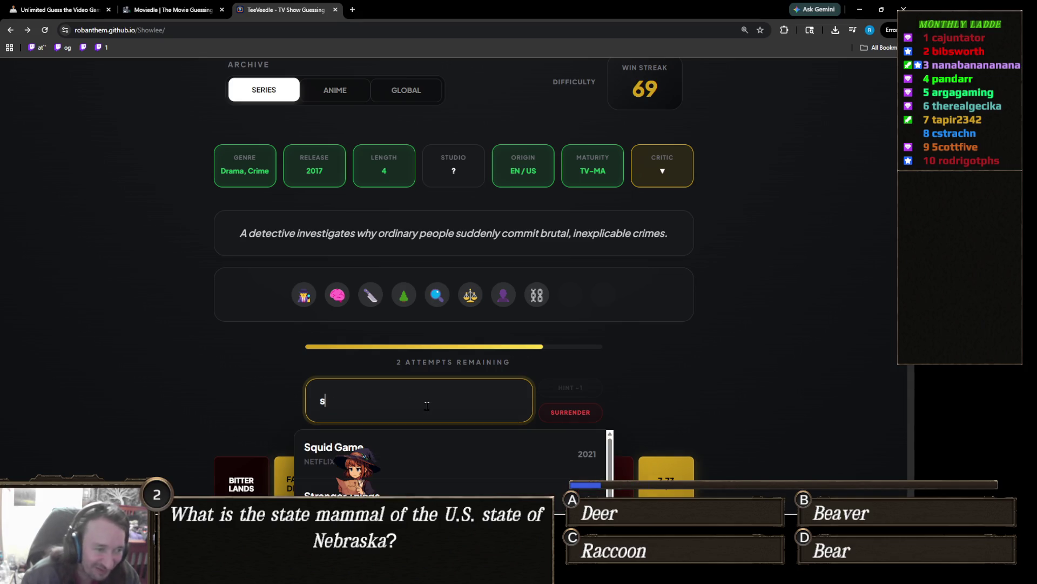
{"action": "type", "text": "uper"}
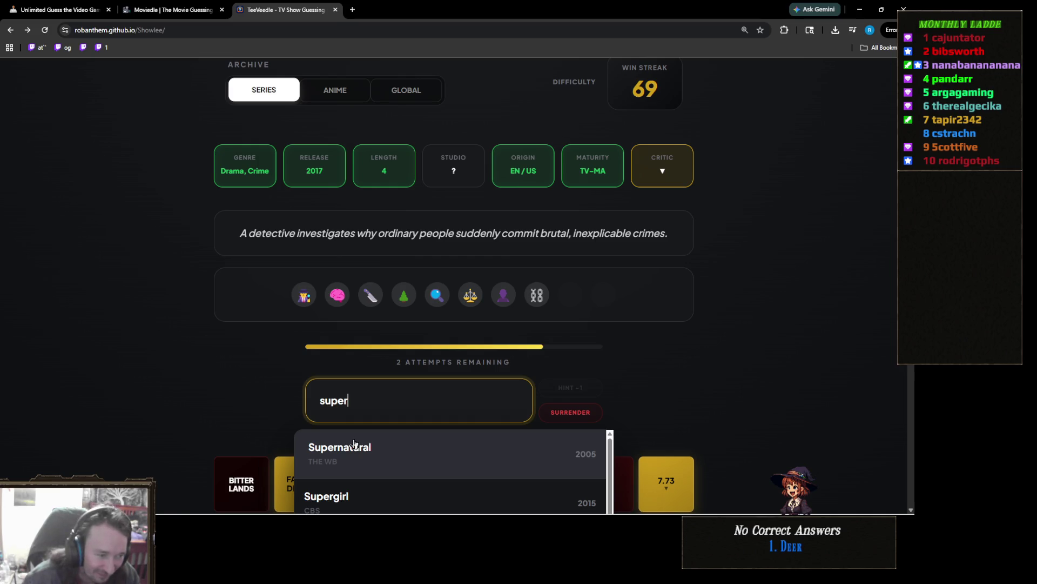
Browse the Super-titled show suggestions, then close the list without submitting a guess
{"action": "scroll", "coordinate": [291, 438], "scroll_direction": "down", "scroll_amount": 3}
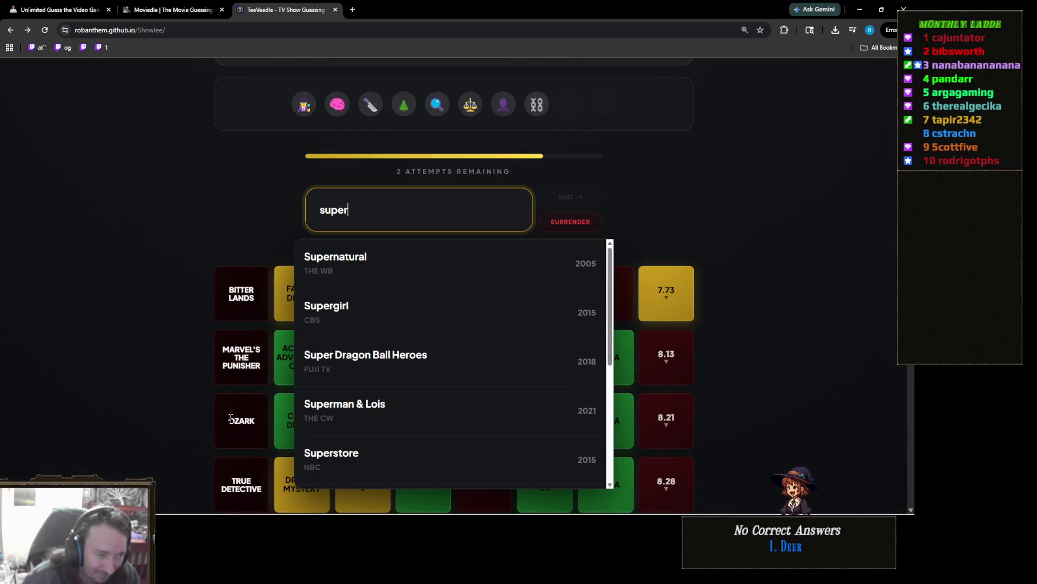
{"action": "scroll", "coordinate": [349, 406], "scroll_direction": "down", "scroll_amount": 3}
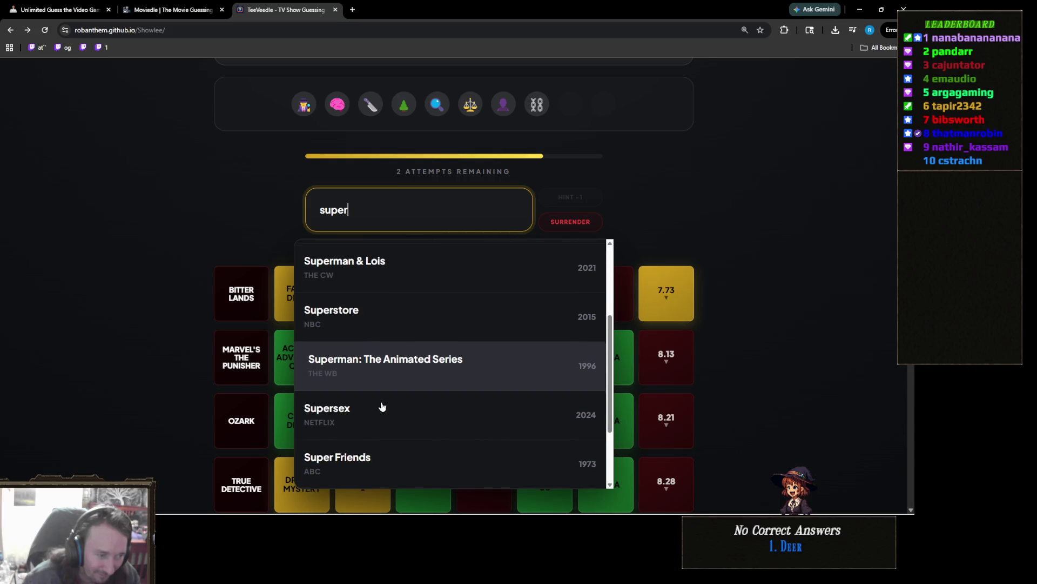
{"action": "scroll", "coordinate": [382, 407], "scroll_direction": "down", "scroll_amount": 2}
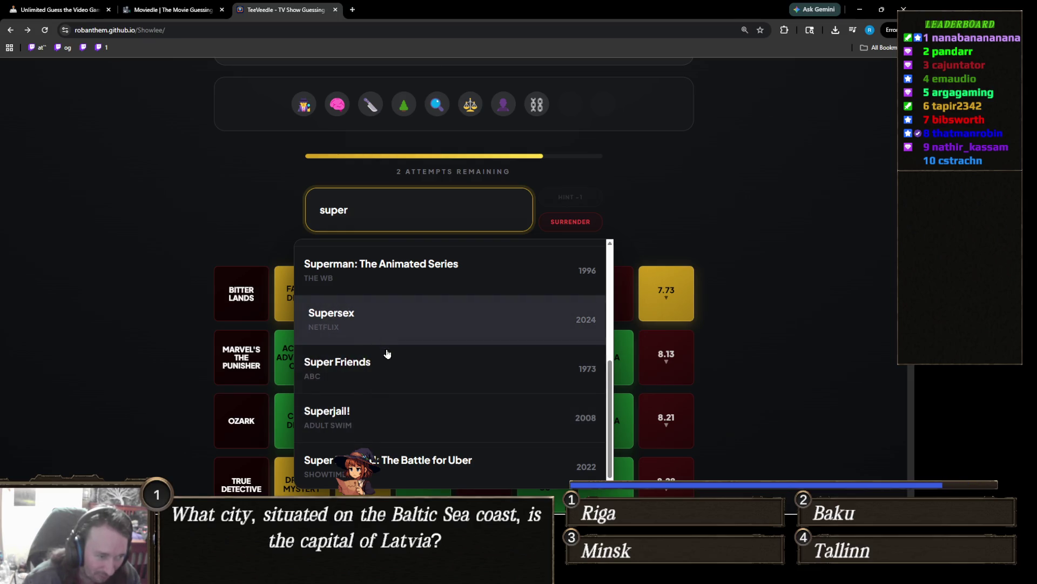
{"action": "scroll", "coordinate": [386, 357], "scroll_direction": "down", "scroll_amount": 1}
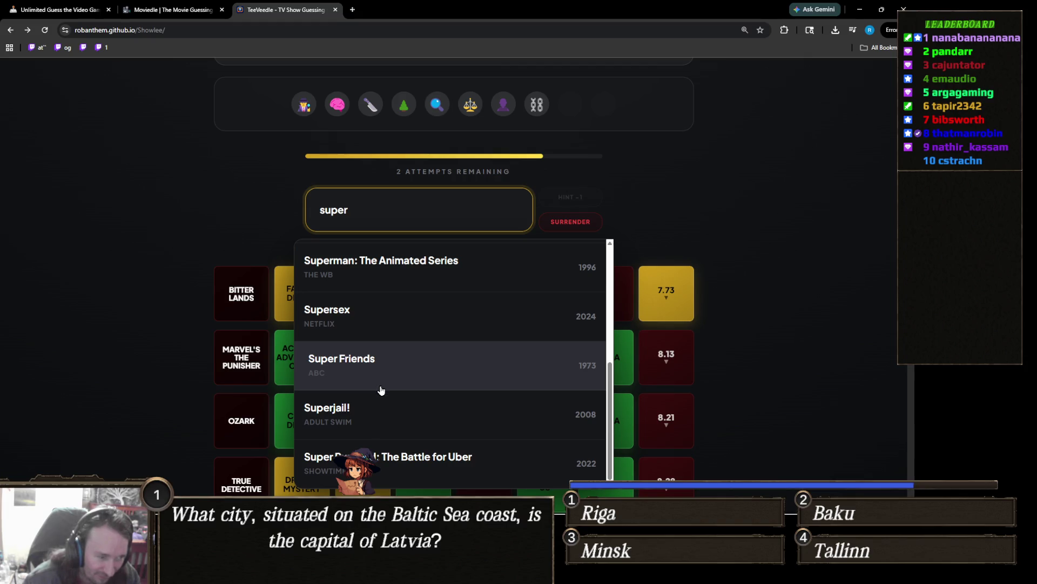
{"action": "scroll", "coordinate": [213, 403], "scroll_direction": "up", "scroll_amount": 3}
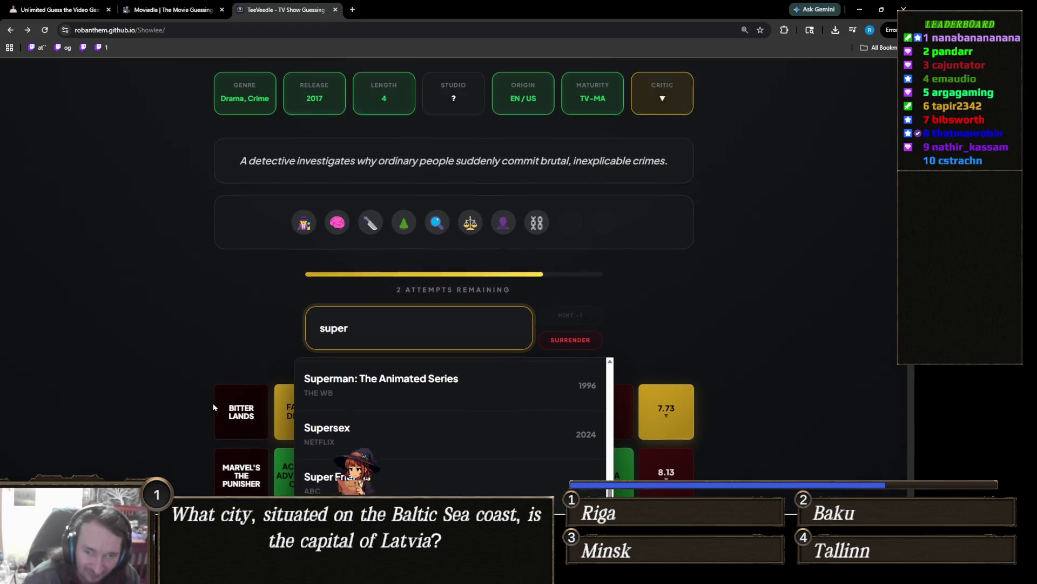
{"action": "left_click", "coordinate": [214, 398]}
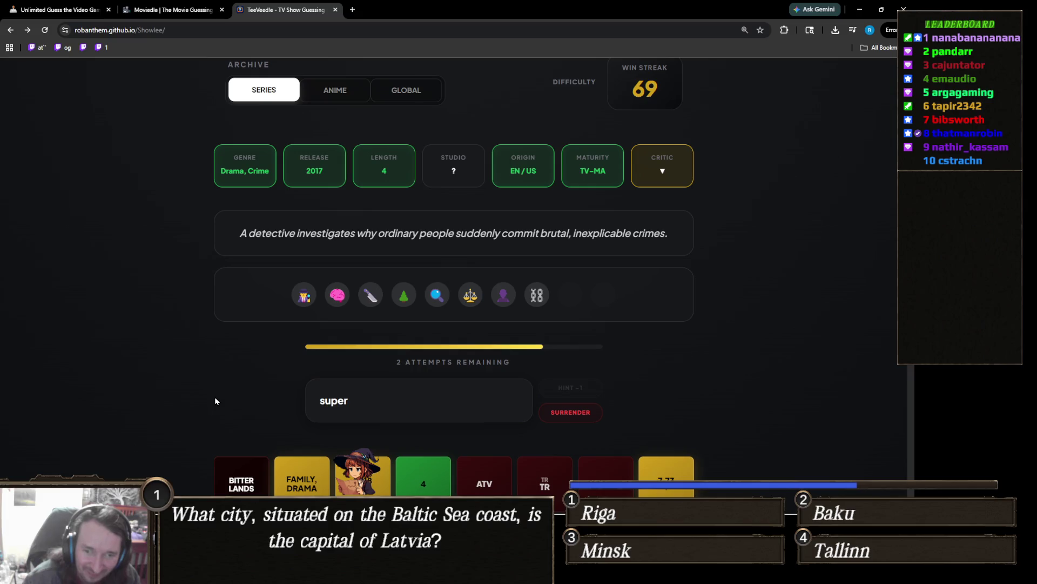
{"action": "scroll", "coordinate": [216, 400], "scroll_direction": "down", "scroll_amount": 2}
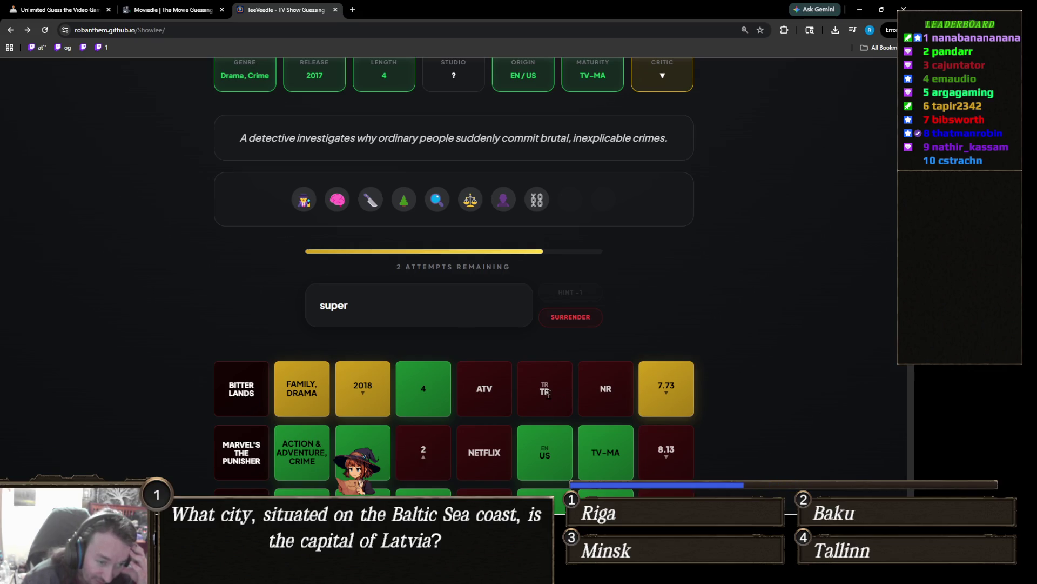
{"action": "left_click", "coordinate": [558, 400]}
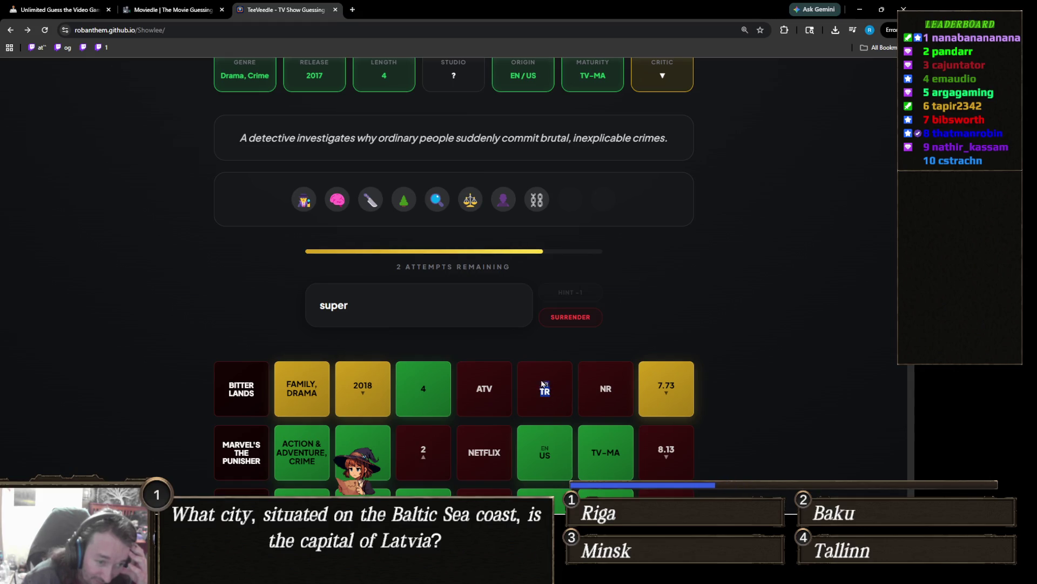
{"action": "left_click", "coordinate": [558, 393]}
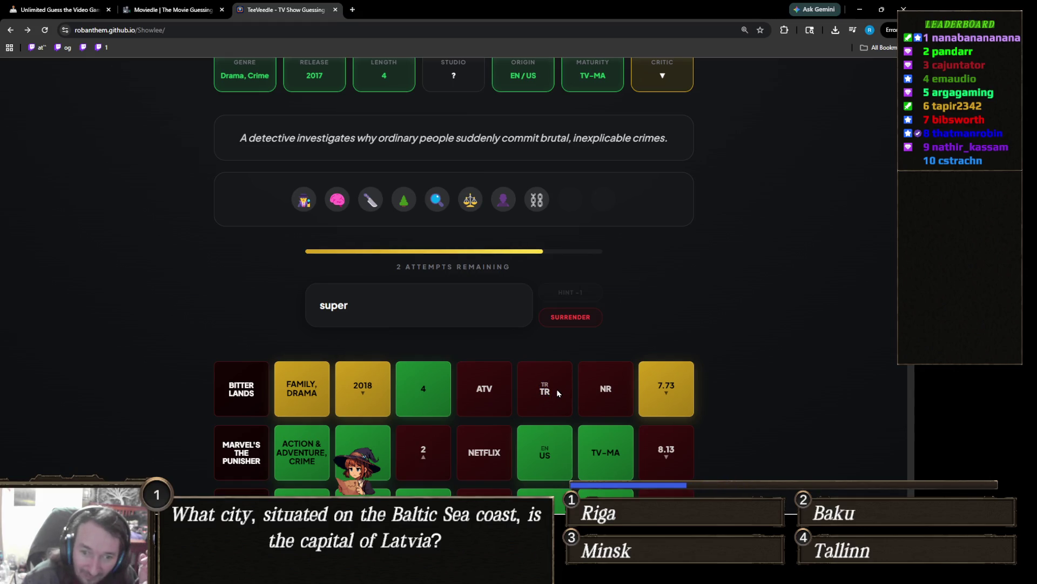
{"action": "scroll", "coordinate": [558, 393], "scroll_direction": "up", "scroll_amount": 4}
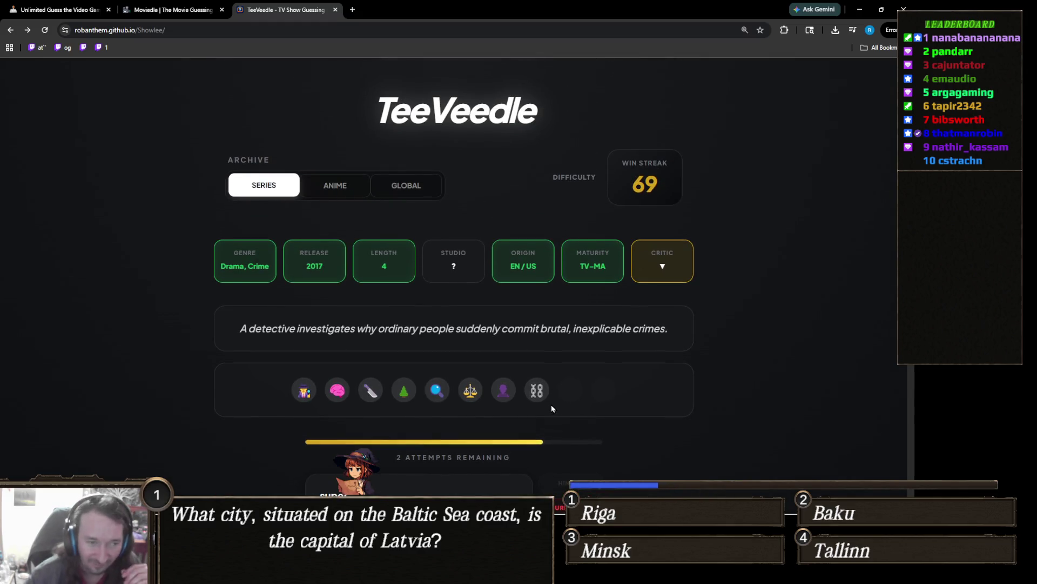
{"action": "scroll", "coordinate": [551, 408], "scroll_direction": "down", "scroll_amount": 1}
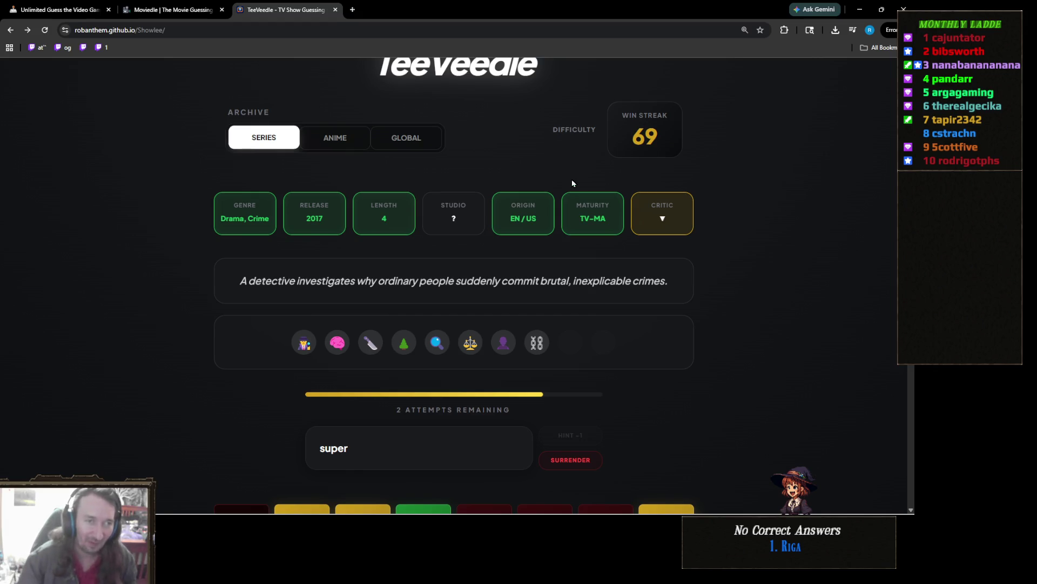
{"action": "scroll", "coordinate": [595, 357], "scroll_direction": "down", "scroll_amount": 4}
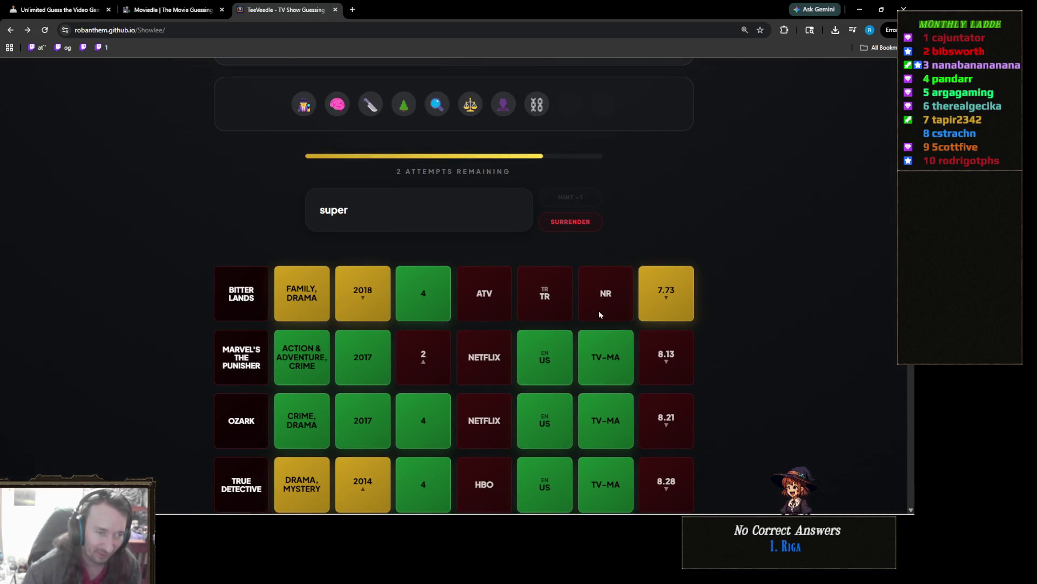
{"action": "scroll", "coordinate": [494, 301], "scroll_direction": "down", "scroll_amount": 2}
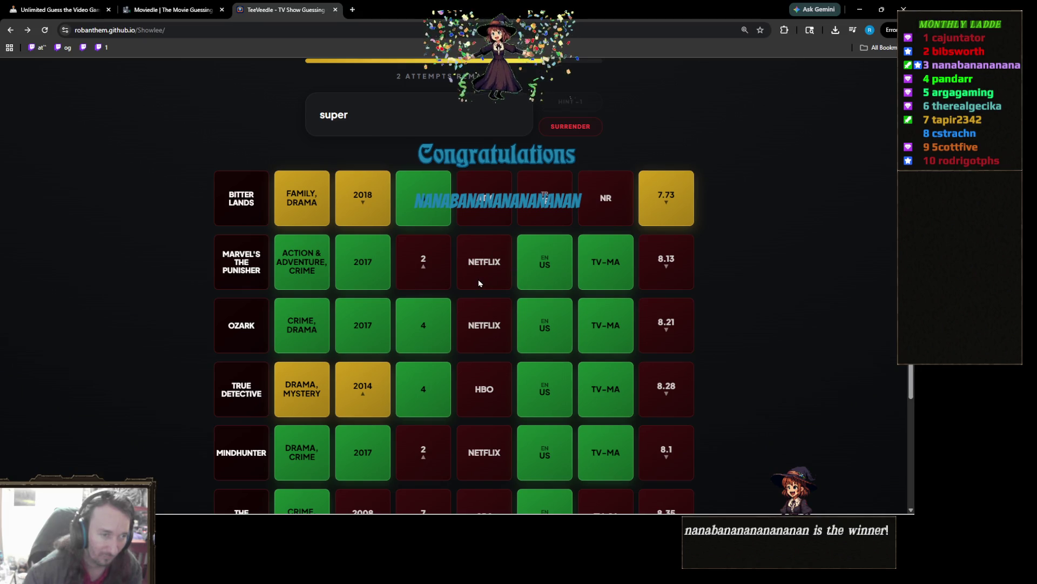
{"action": "scroll", "coordinate": [479, 277], "scroll_direction": "up", "scroll_amount": 4}
{"action": "scroll", "coordinate": [480, 280], "scroll_direction": "up", "scroll_amount": 2}
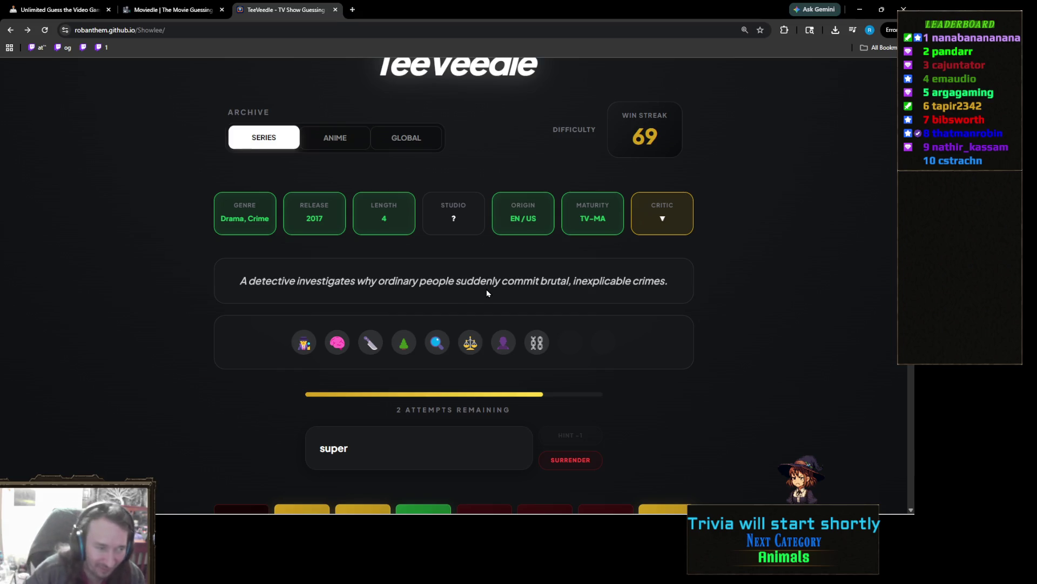
{"action": "left_click", "coordinate": [381, 433]}
Replace the search text with 'harley', browse its suggestions, then delete it
{"action": "type", "text": "h"}
{"action": "key", "text": "ctrl+a"}
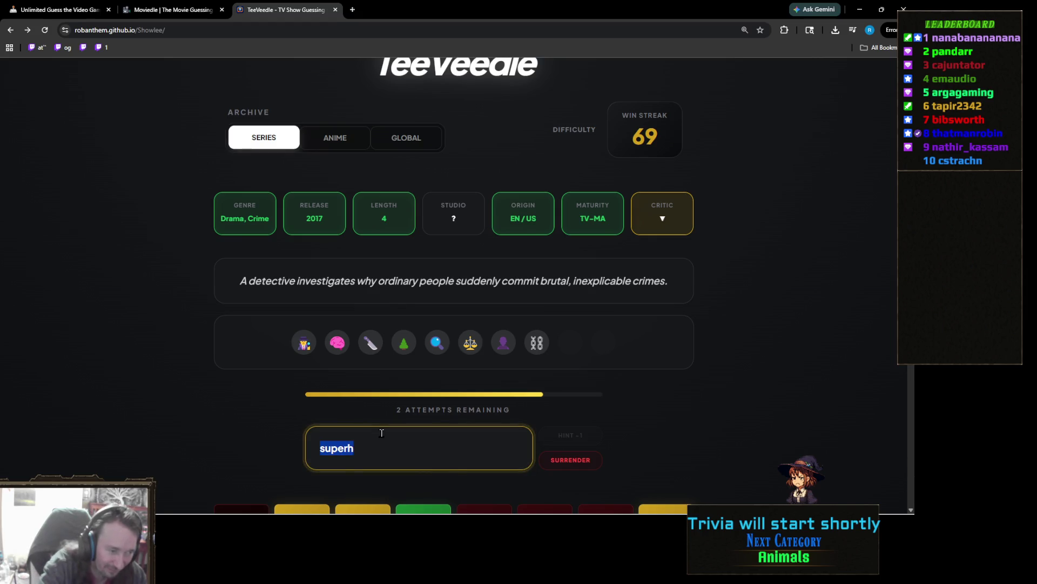
{"action": "type", "text": "harley"}
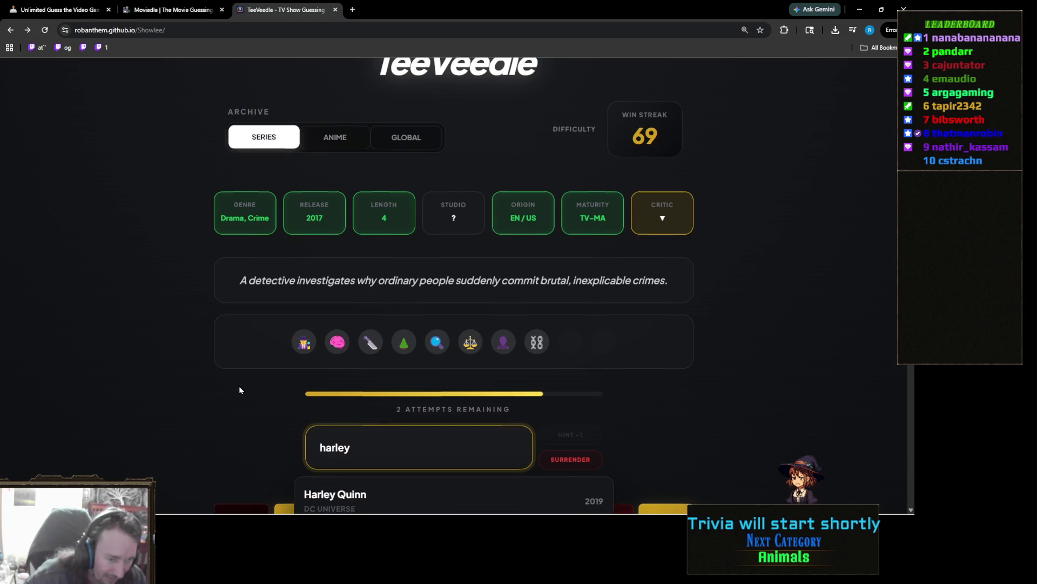
{"action": "scroll", "coordinate": [249, 395], "scroll_direction": "down", "scroll_amount": 3}
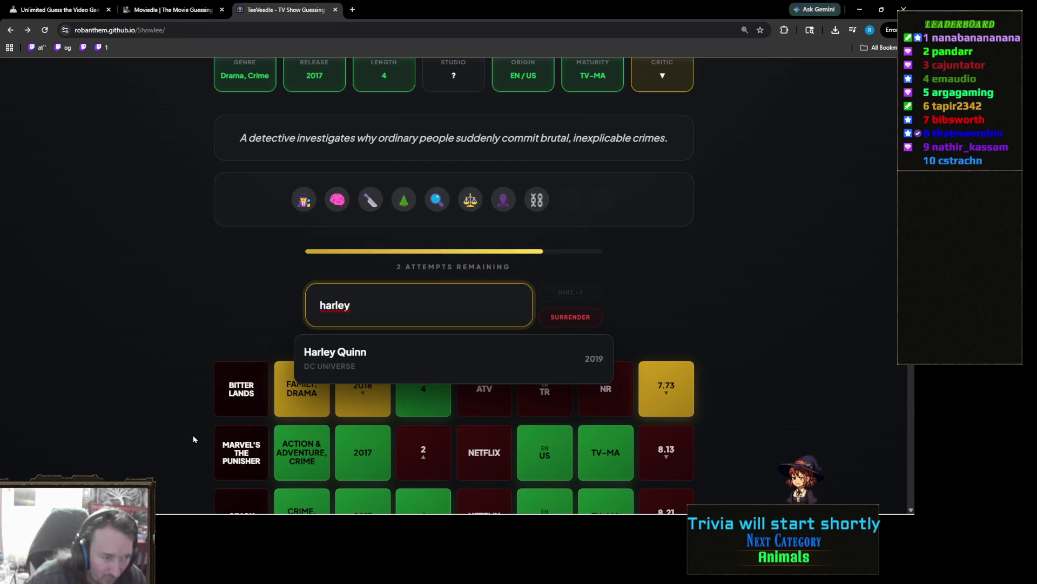
{"action": "scroll", "coordinate": [192, 439], "scroll_direction": "up", "scroll_amount": 3}
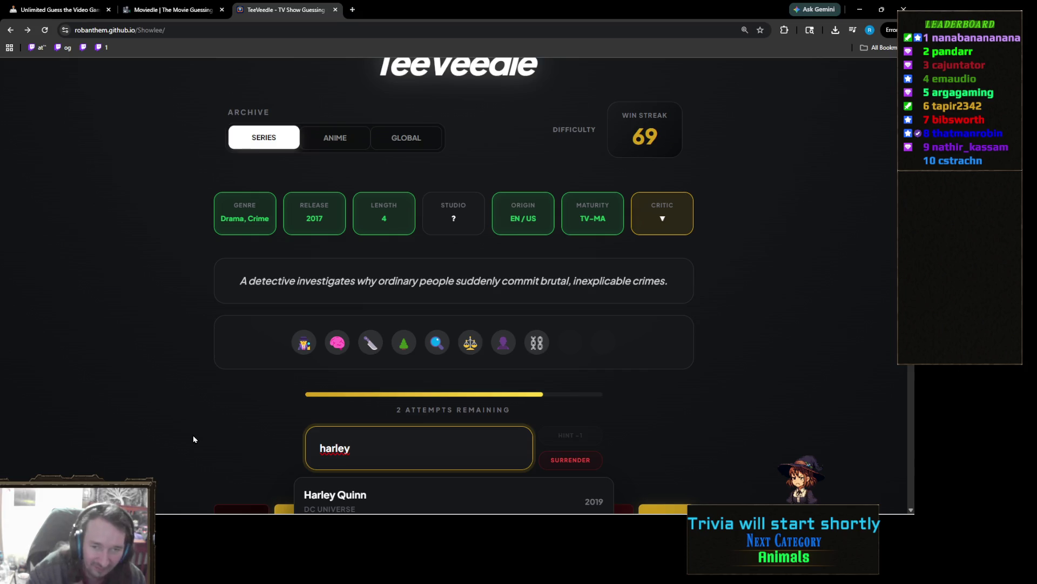
{"action": "key", "text": "ctrl+a"}
{"action": "key", "text": "BackSpace"}
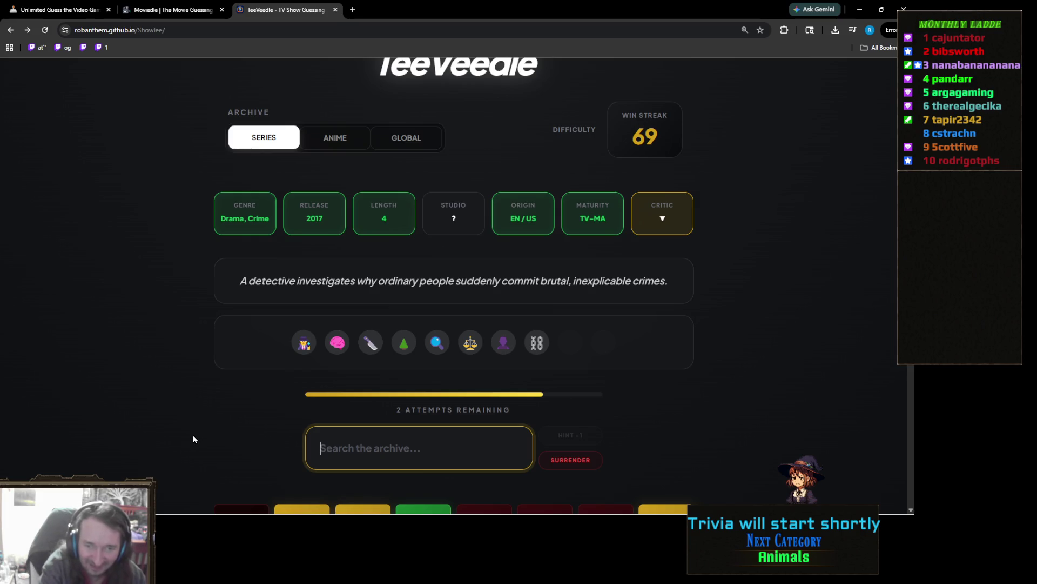
Try 'debbie' in the archive search, then clear the field again
{"action": "type", "text": "debbie"}
{"action": "key", "text": "ctrl+a"}
{"action": "key", "text": "BackSpace"}
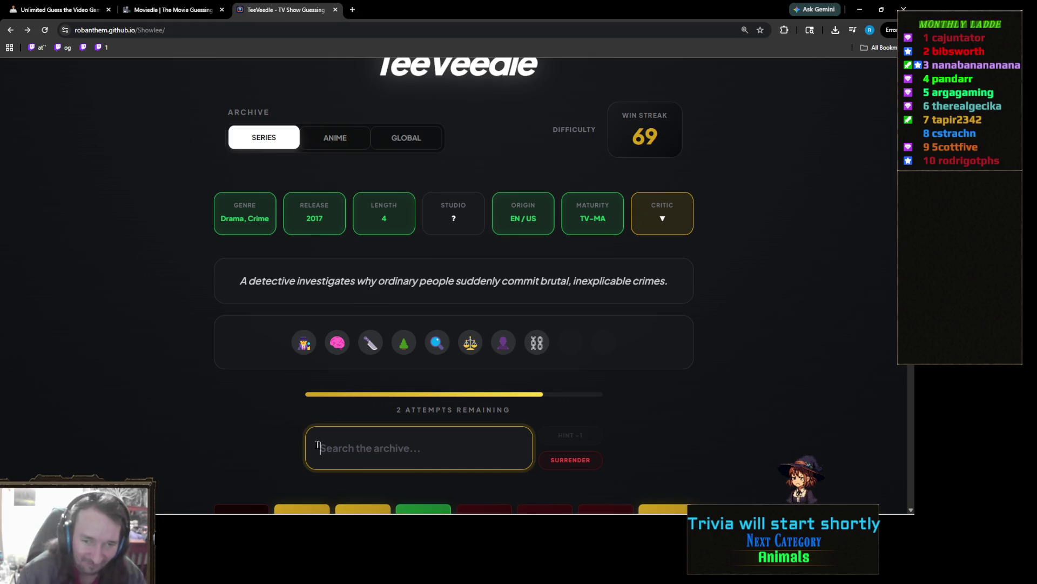
{"action": "mouse_move", "coordinate": [403, 517]}
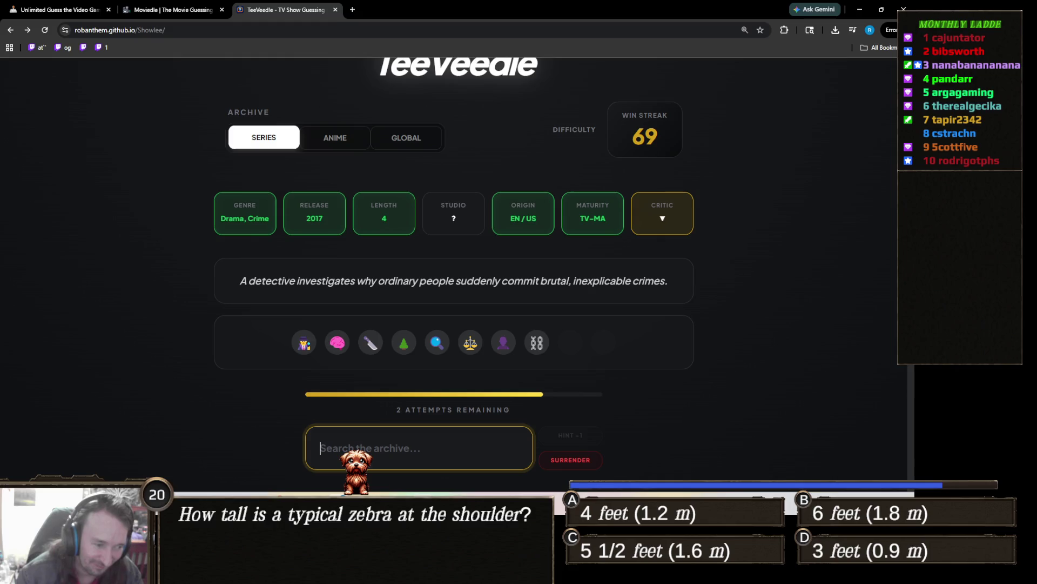
{"action": "mouse_move", "coordinate": [402, 573]}
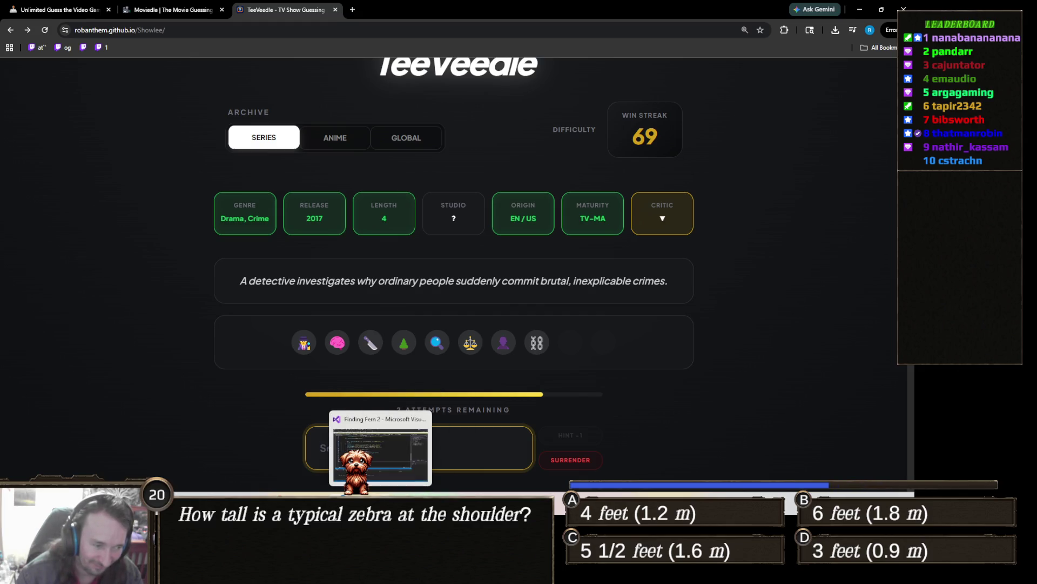
{"action": "left_click", "coordinate": [381, 572]}
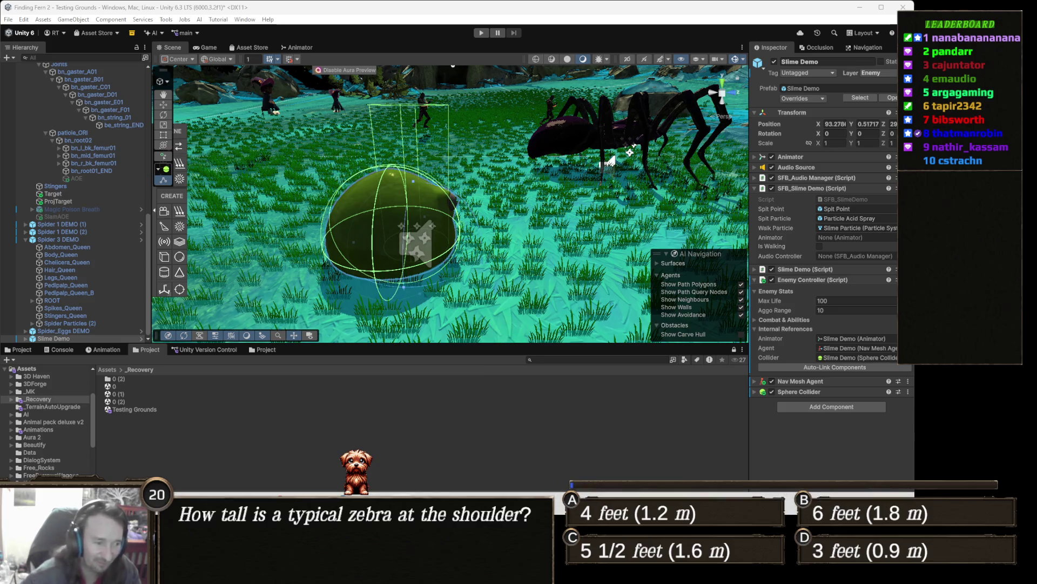
{"action": "mouse_move", "coordinate": [339, 506]}
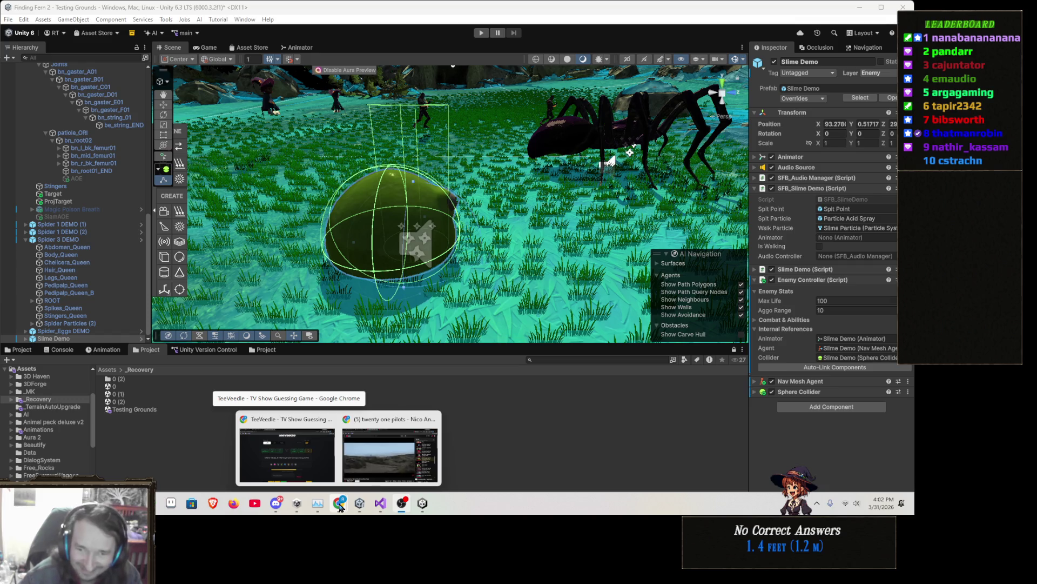
{"action": "left_click", "coordinate": [303, 459]}
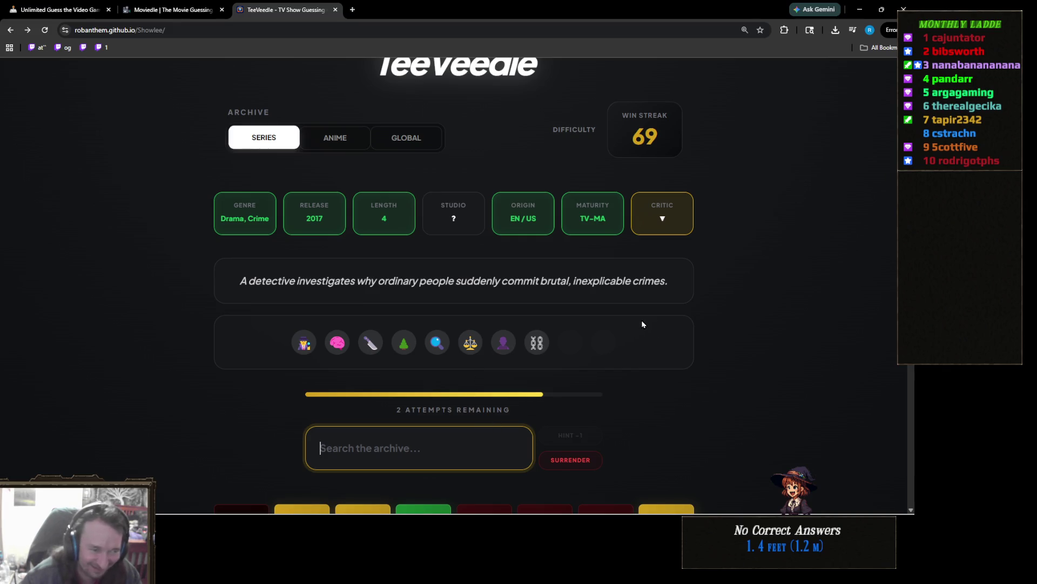
Return to TeeVeedle, type 'surrender' as a guess, then replace it with 'sur'
{"action": "left_click", "coordinate": [862, 10]}
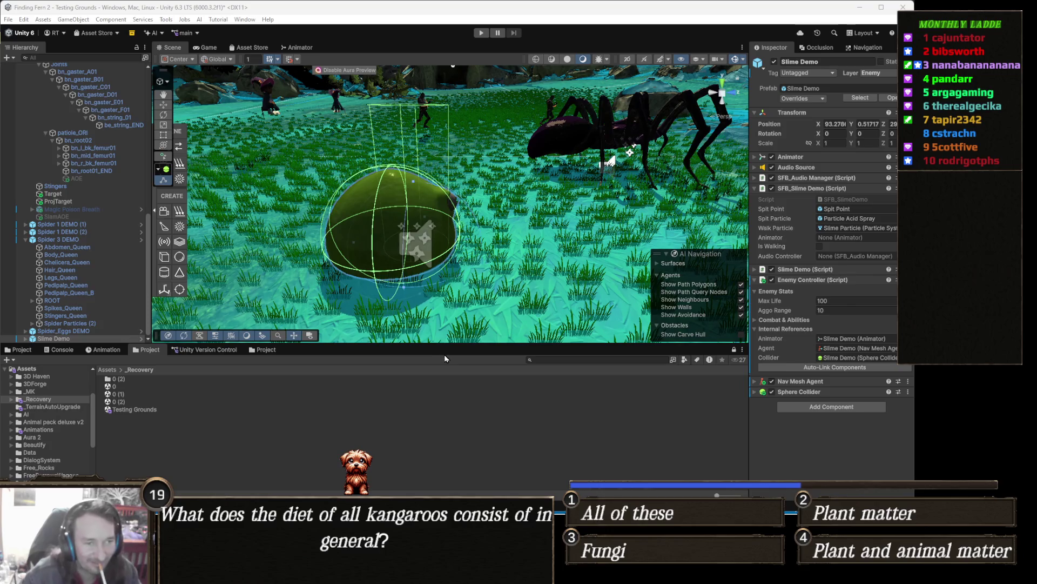
{"action": "key", "text": "alt+Tab"}
{"action": "type", "text": "s"}
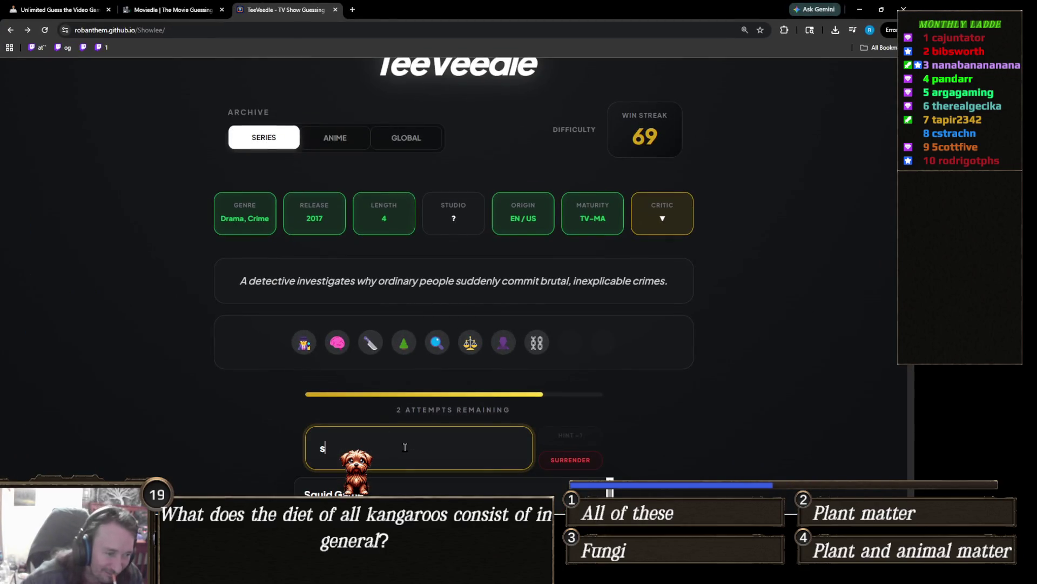
{"action": "type", "text": "urrender"}
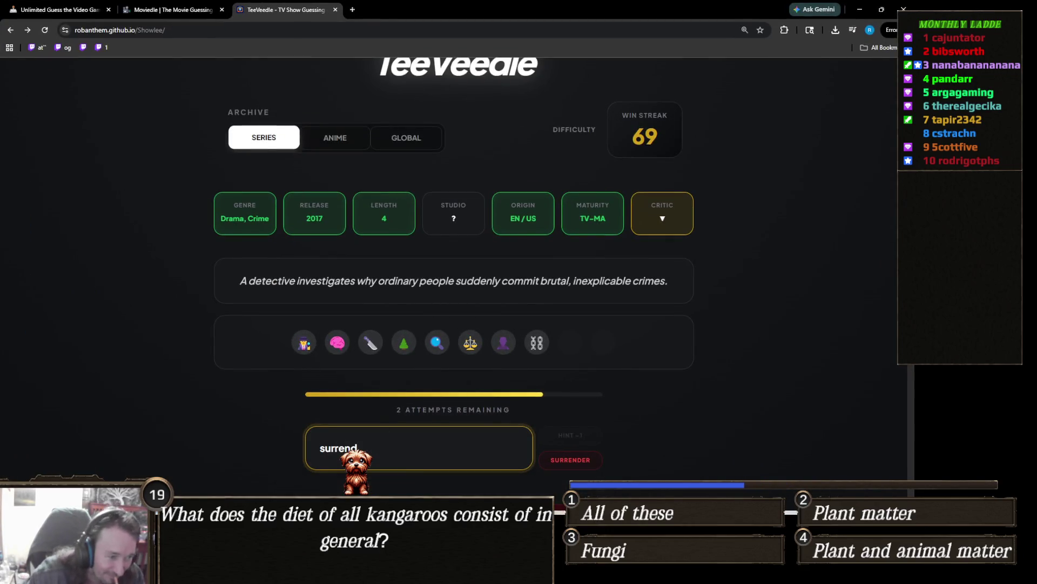
{"action": "scroll", "coordinate": [180, 365], "scroll_direction": "down", "scroll_amount": 3}
{"action": "double_click", "coordinate": [379, 319]}
{"action": "type", "text": "sur"}
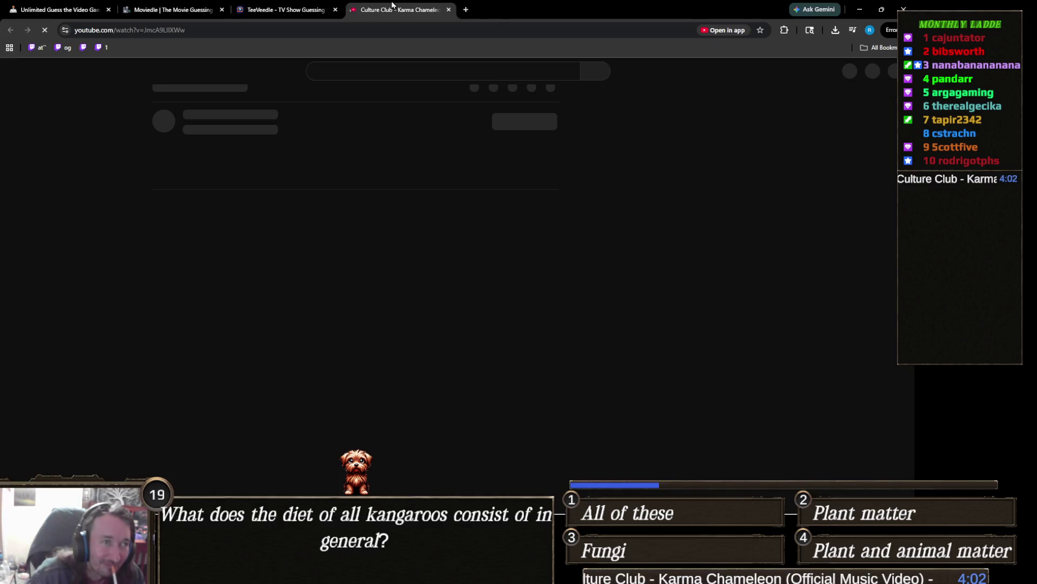
Close the Karma Chameleon YouTube tab to get back to TeeVeedle
{"action": "key", "text": "ctrl+w"}
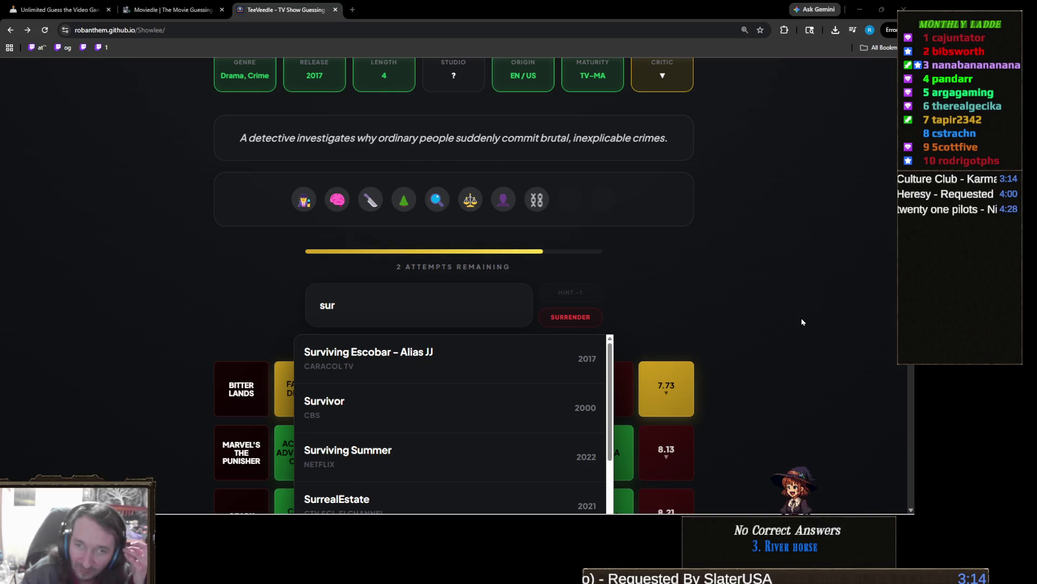
Replace the guess with 'whee' and close the suggestions without choosing a show
{"action": "scroll", "coordinate": [703, 269], "scroll_direction": "up", "scroll_amount": 3}
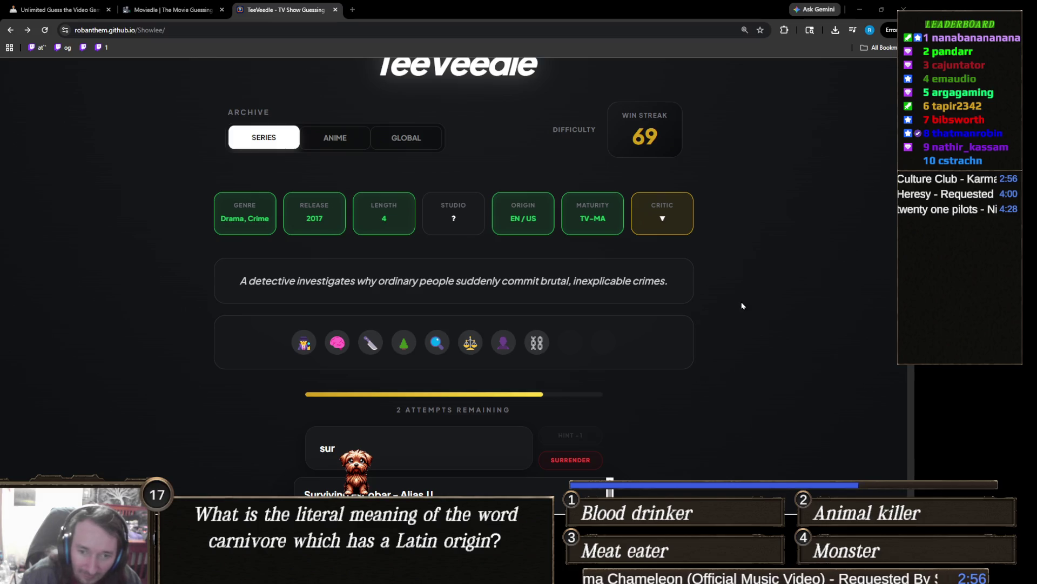
{"action": "left_click", "coordinate": [643, 324]}
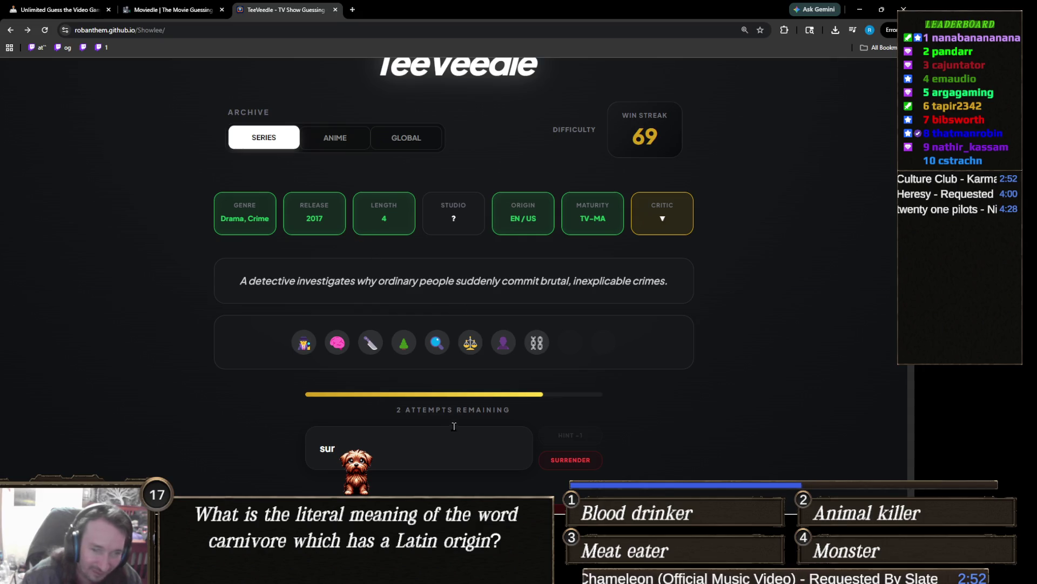
{"action": "left_click", "coordinate": [335, 433]}
{"action": "key", "text": "BackSpace"}
{"action": "key", "text": "BackSpace"}
{"action": "key", "text": "BackSpace"}
{"action": "type", "text": "whee"}
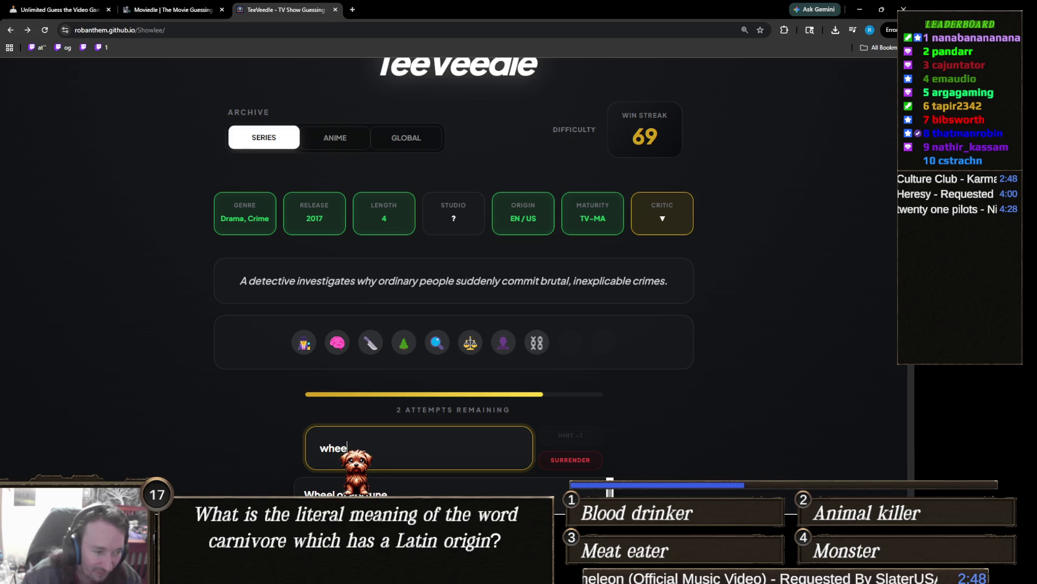
{"action": "scroll", "coordinate": [334, 425], "scroll_direction": "down", "scroll_amount": 2}
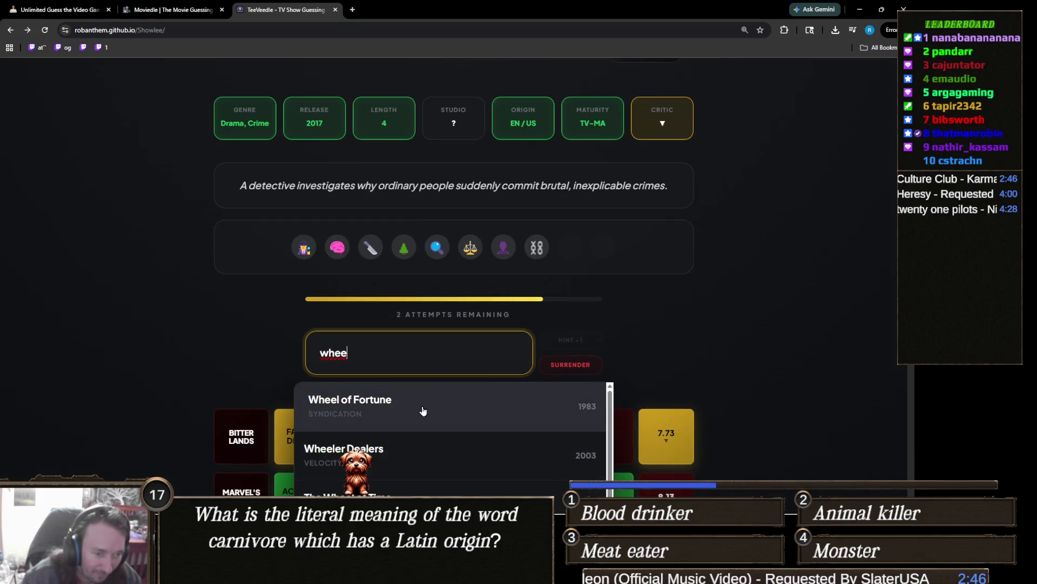
{"action": "left_click", "coordinate": [212, 335]}
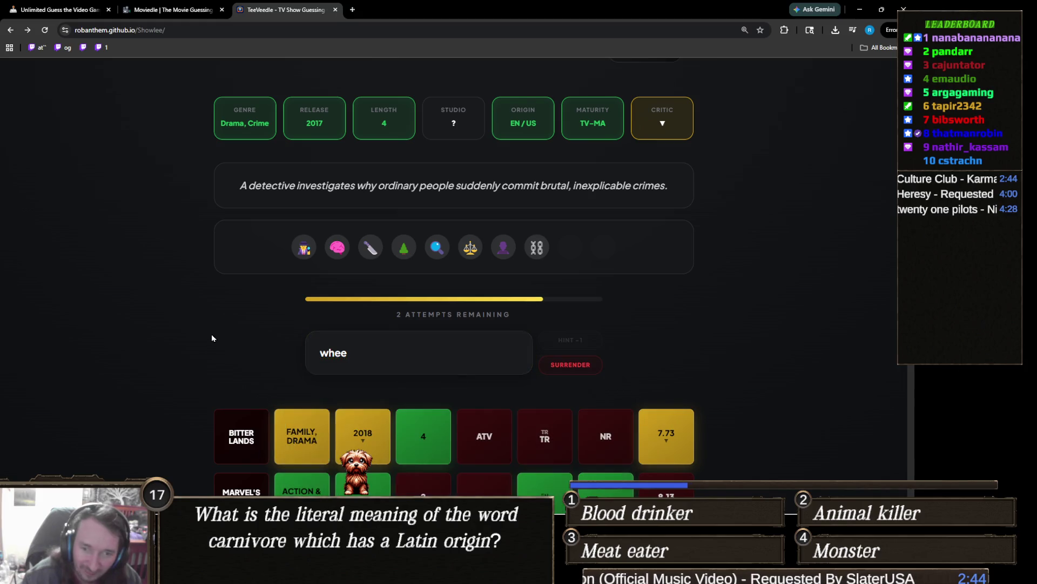
Bring the Unity project window back to the front
{"action": "scroll", "coordinate": [212, 338], "scroll_direction": "up", "scroll_amount": 2}
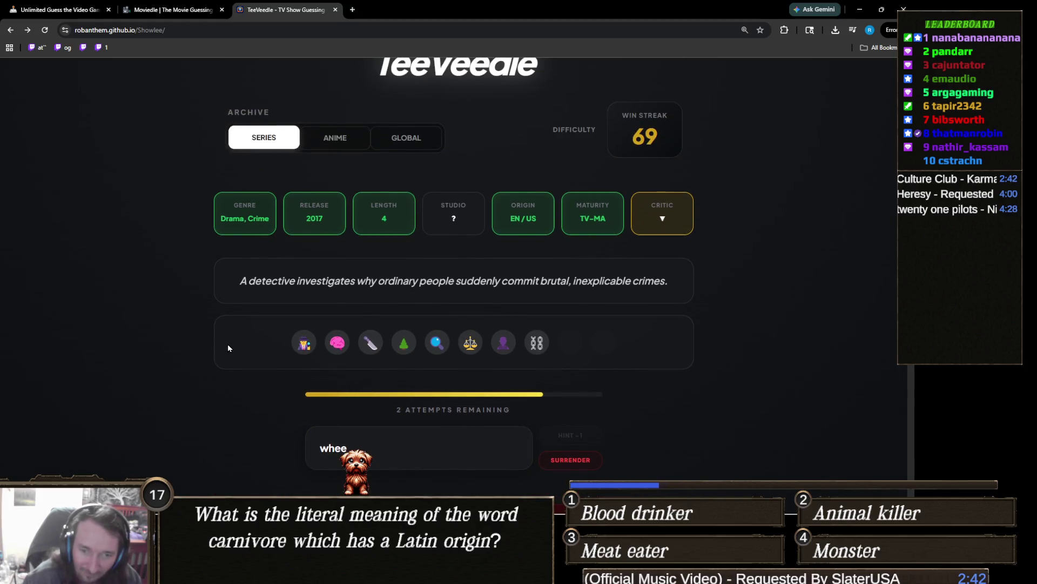
{"action": "scroll", "coordinate": [228, 343], "scroll_direction": "down", "scroll_amount": 1}
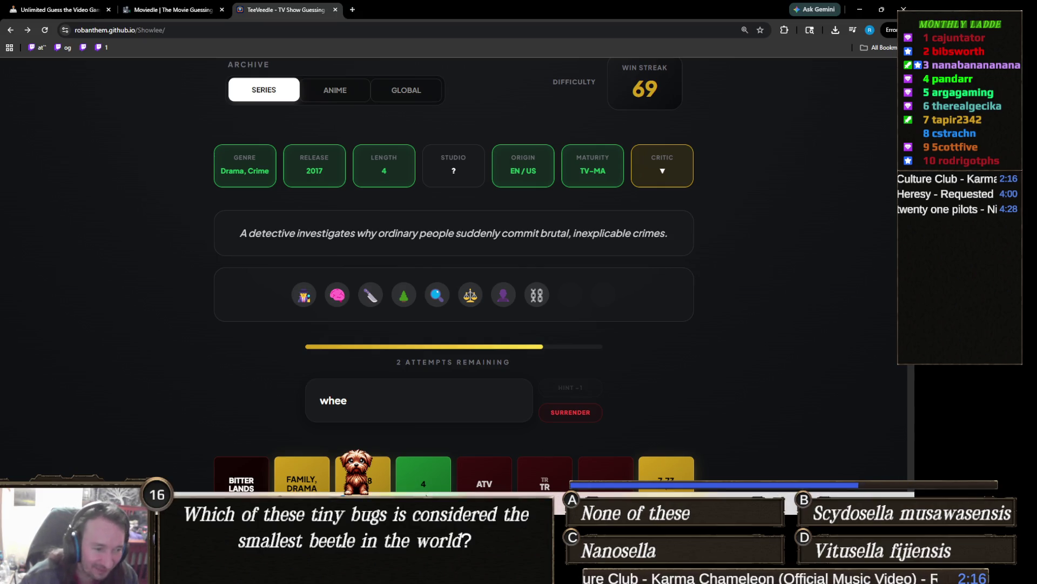
{"action": "left_click", "coordinate": [359, 456]}
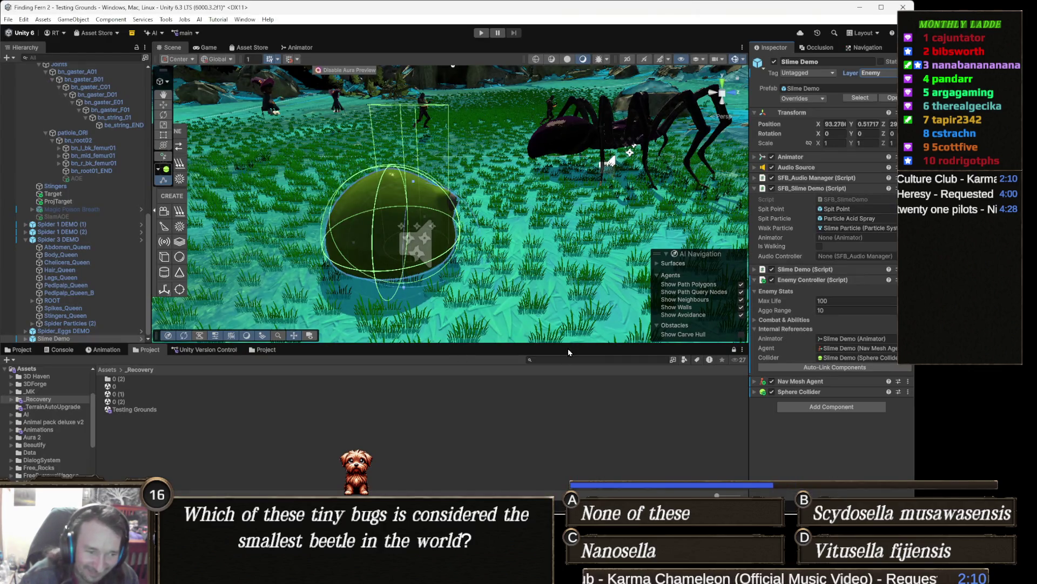
Lower the splitter beneath the Scene view slightly to make it taller
{"action": "left_click_drag", "start_coordinate": [565, 345], "coordinate": [565, 358]}
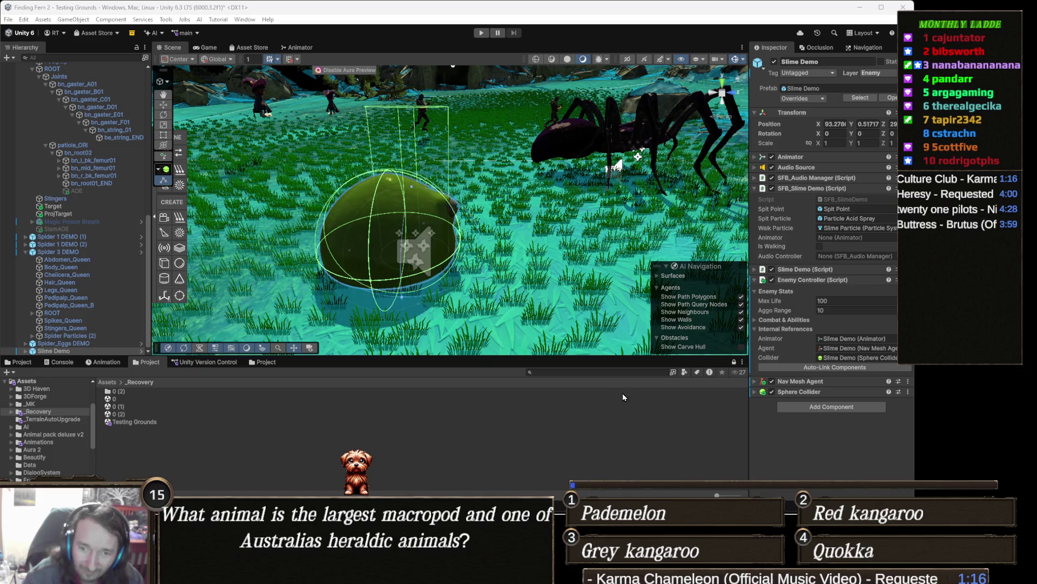
Orbit the Scene camera around the Slime Demo and zoom out
{"action": "left_click_drag", "start_coordinate": [500, 257], "coordinate": [479, 261]}
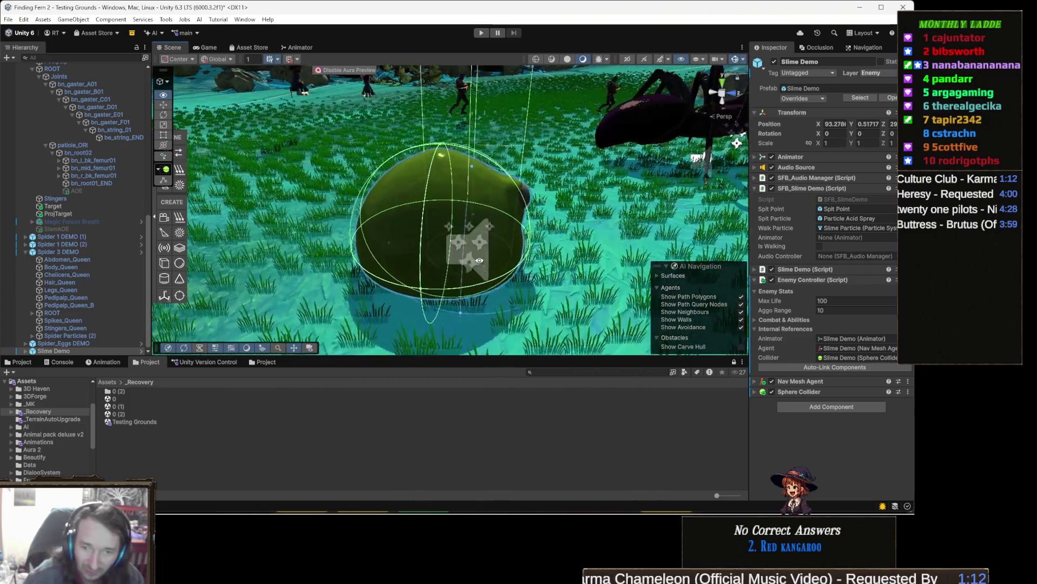
{"action": "scroll", "coordinate": [479, 261], "scroll_direction": "down", "scroll_amount": 4}
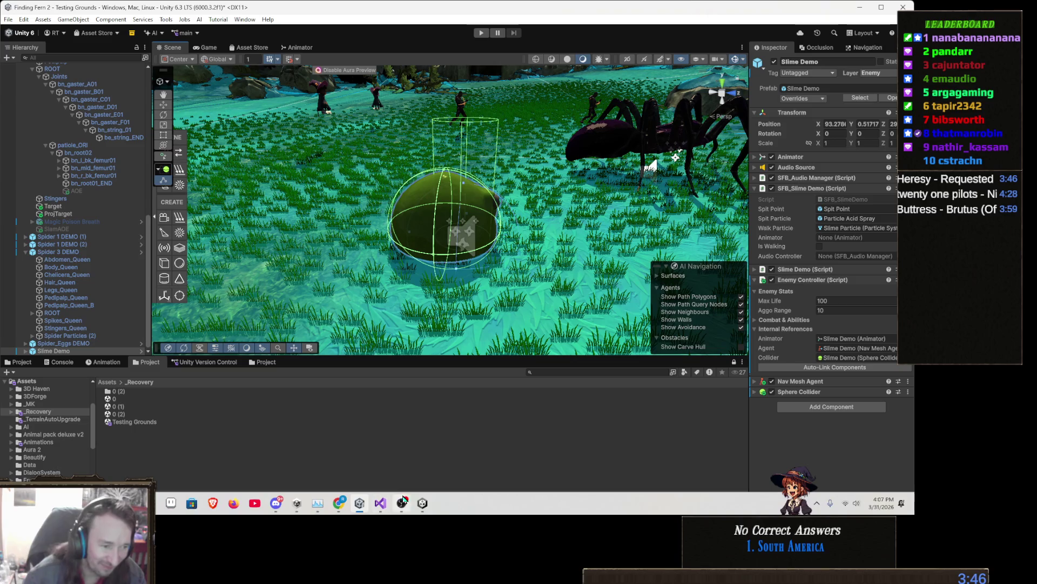
Switch to the TeeVeedle browser, briefly back to Unity, then return to the browser
{"action": "mouse_move", "coordinate": [401, 502]}
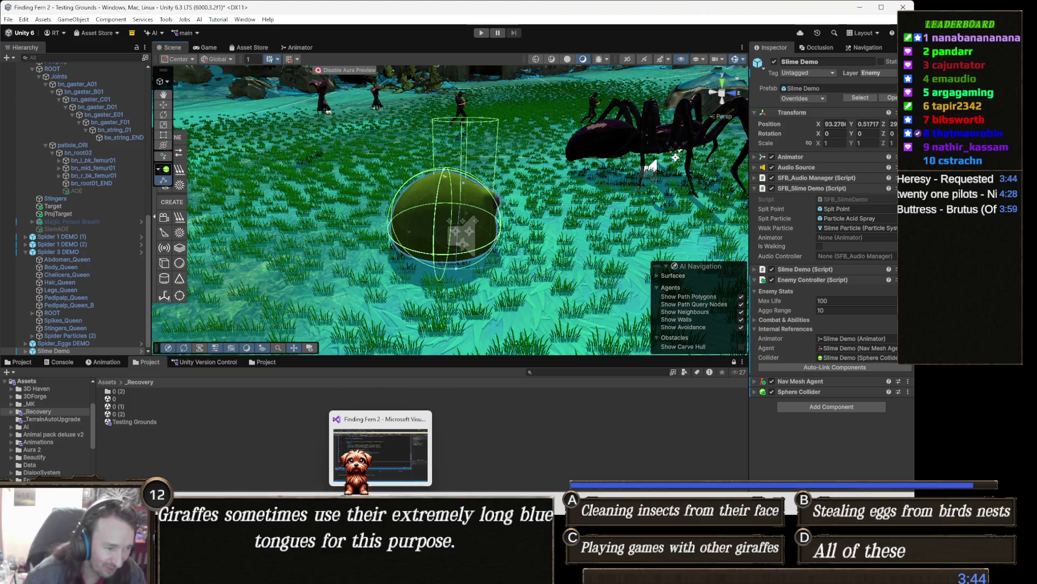
{"action": "mouse_move", "coordinate": [339, 502]}
{"action": "left_click", "coordinate": [287, 454]}
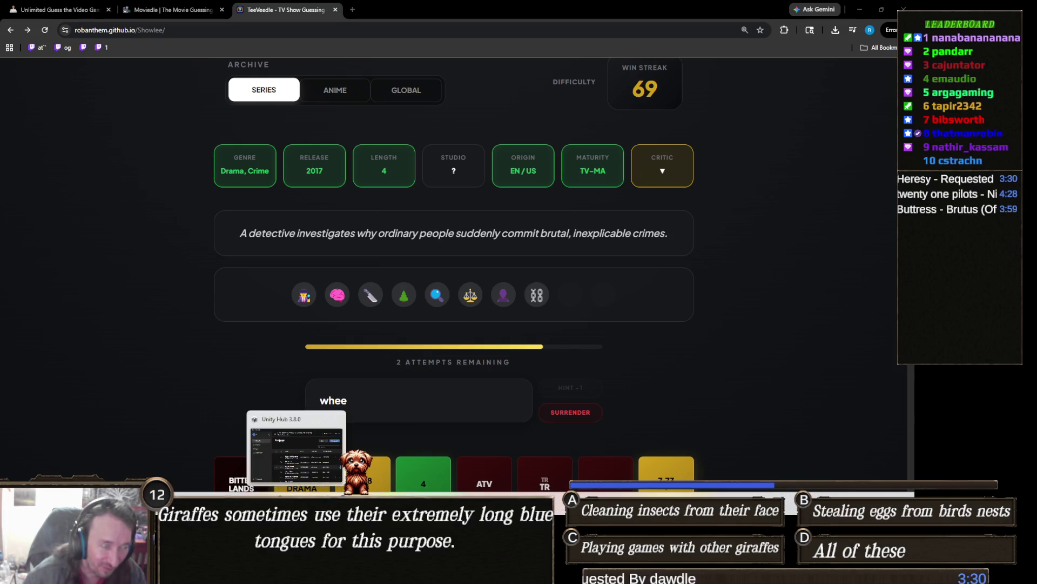
{"action": "mouse_move", "coordinate": [402, 573]}
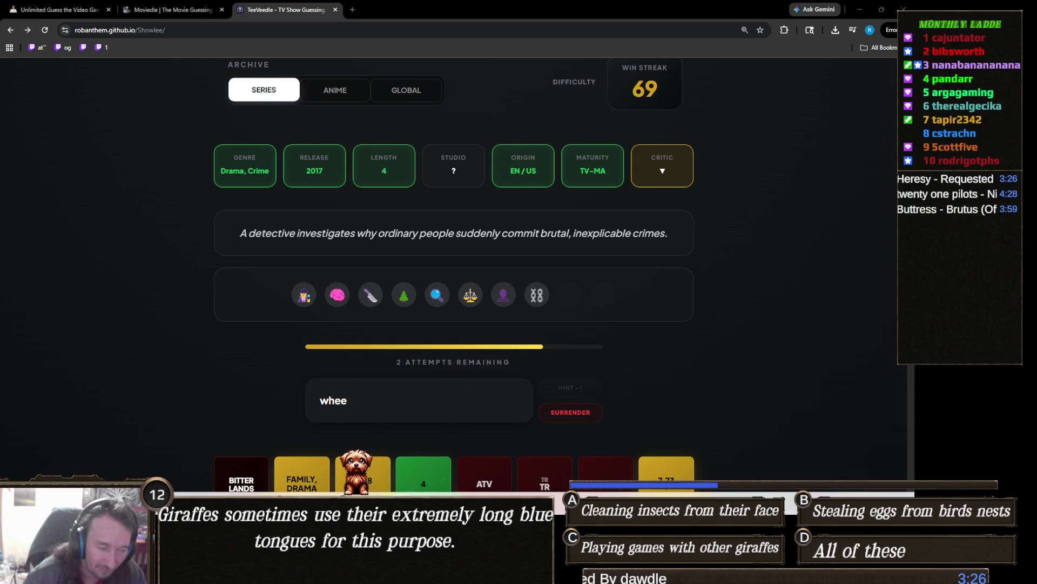
{"action": "key", "text": "alt+Tab"}
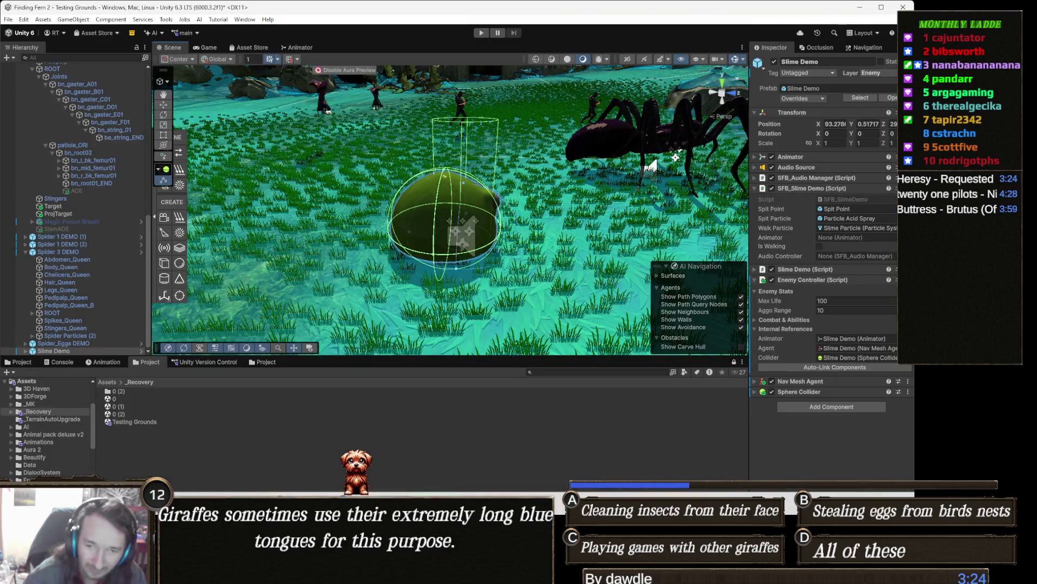
{"action": "key", "text": "alt+Tab"}
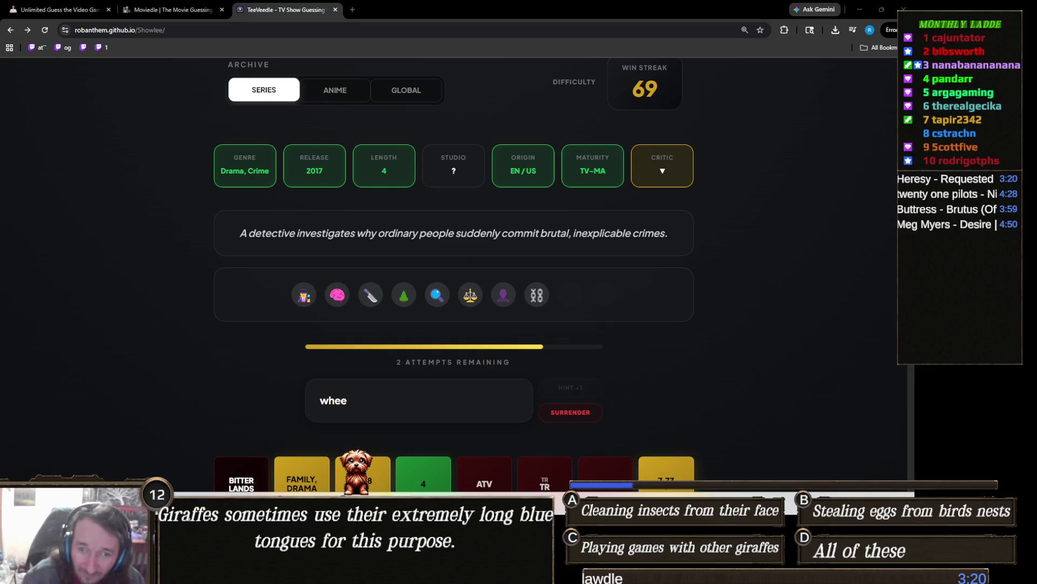
{"action": "scroll", "coordinate": [527, 354], "scroll_direction": "down", "scroll_amount": 7}
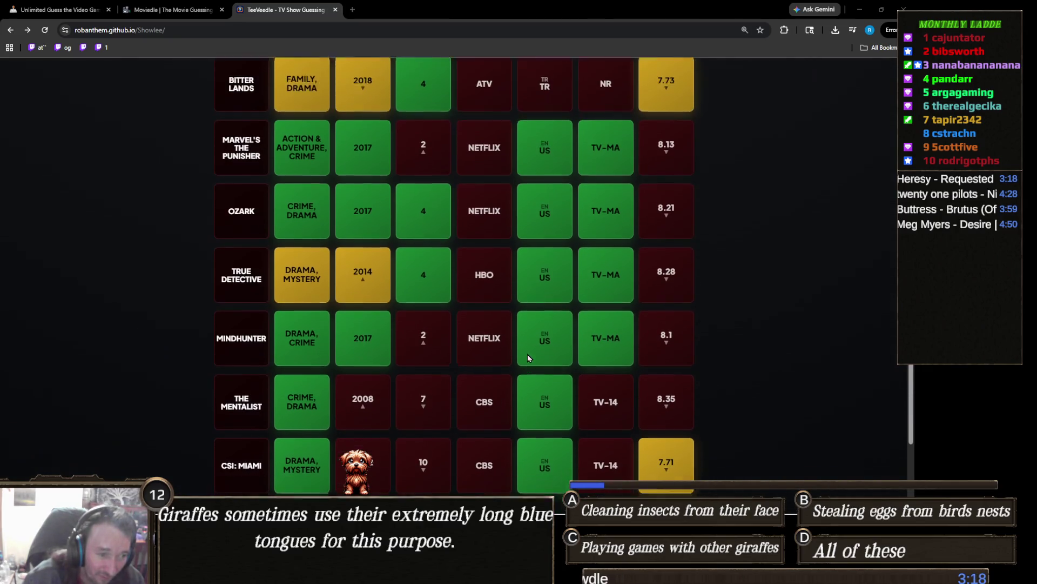
{"action": "scroll", "coordinate": [528, 354], "scroll_direction": "down", "scroll_amount": 1}
{"action": "scroll", "coordinate": [524, 367], "scroll_direction": "up", "scroll_amount": 4}
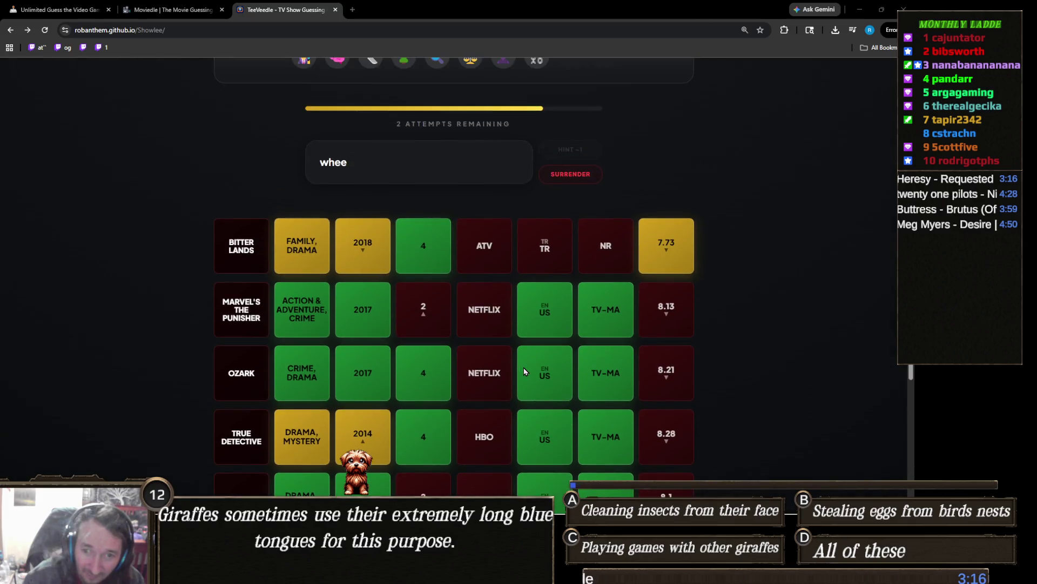
{"action": "scroll", "coordinate": [524, 371], "scroll_direction": "up", "scroll_amount": 3}
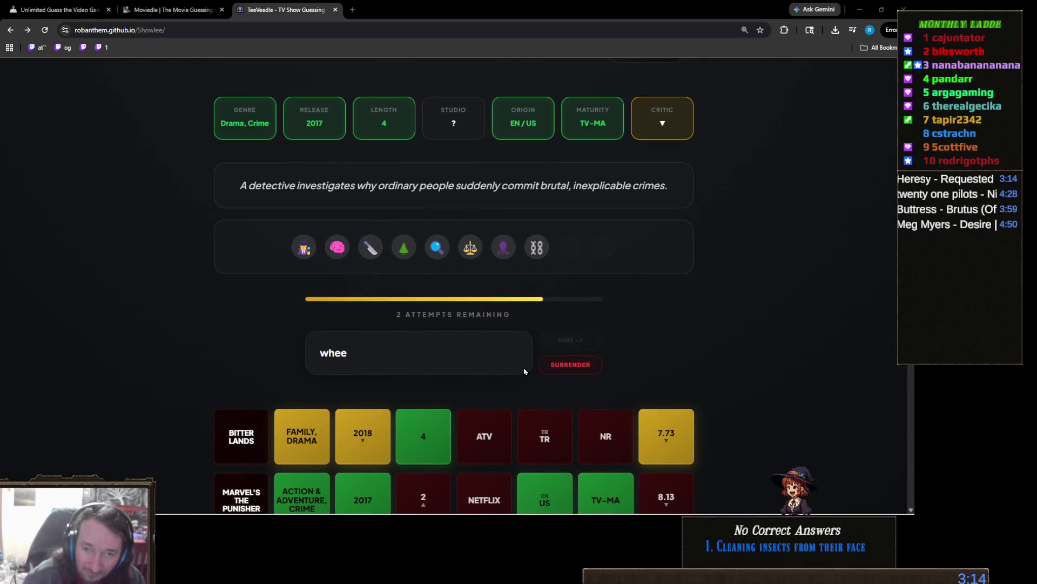
{"action": "scroll", "coordinate": [523, 372], "scroll_direction": "up", "scroll_amount": 1}
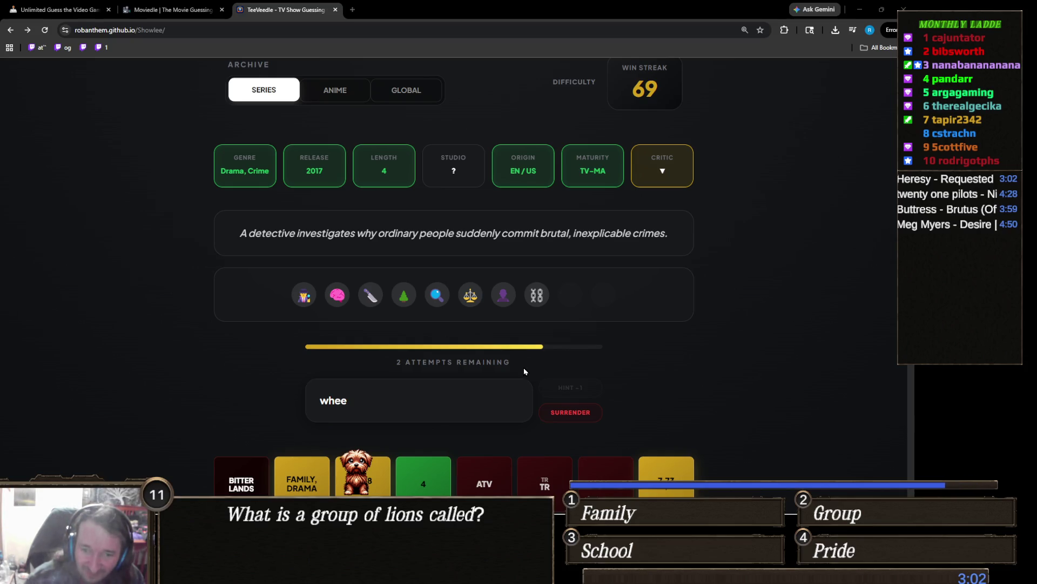
{"action": "scroll", "coordinate": [524, 371], "scroll_direction": "down", "scroll_amount": 5}
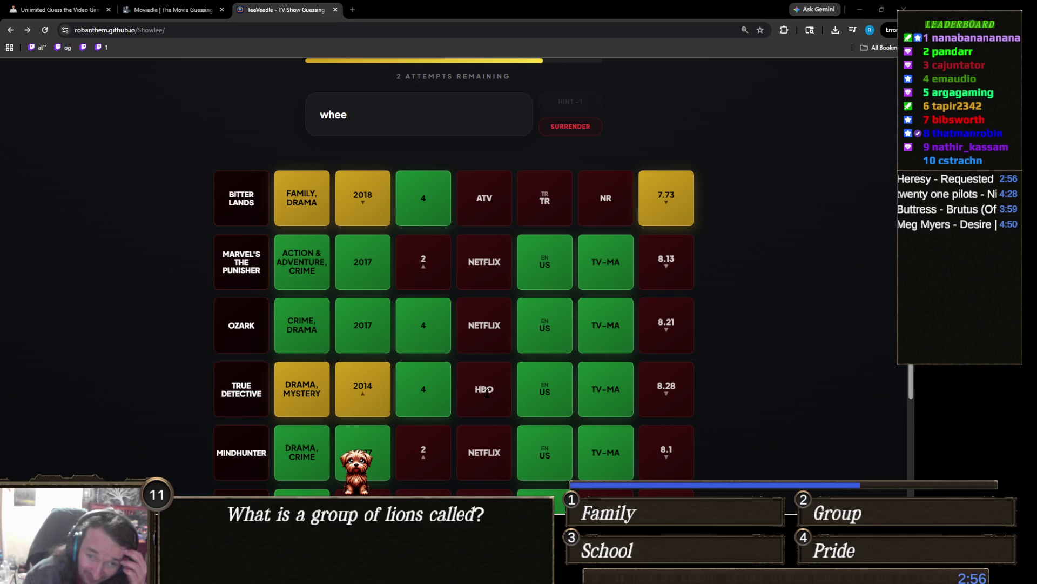
{"action": "scroll", "coordinate": [486, 392], "scroll_direction": "up", "scroll_amount": 5}
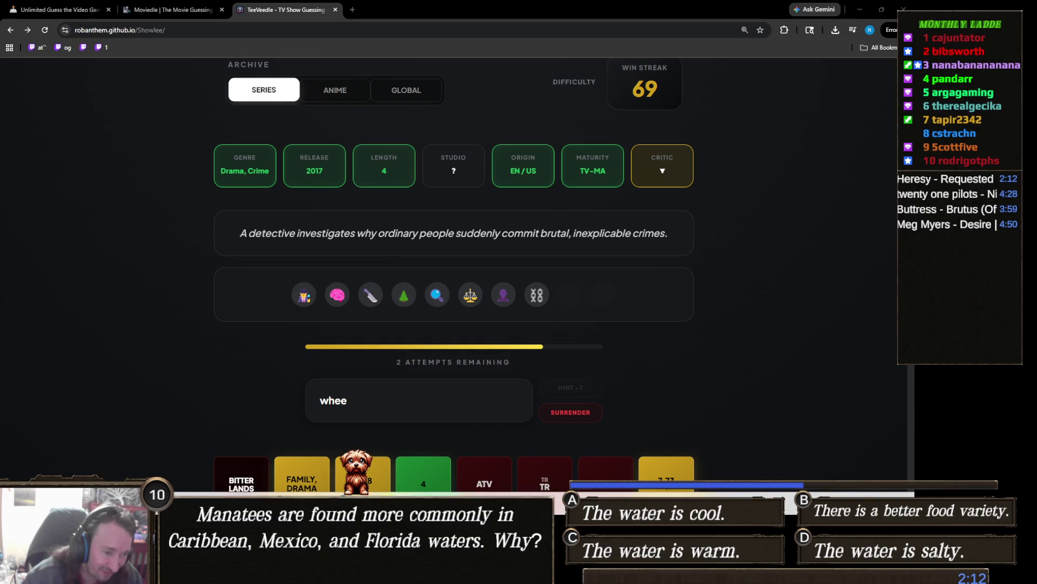
{"action": "mouse_move", "coordinate": [423, 503]}
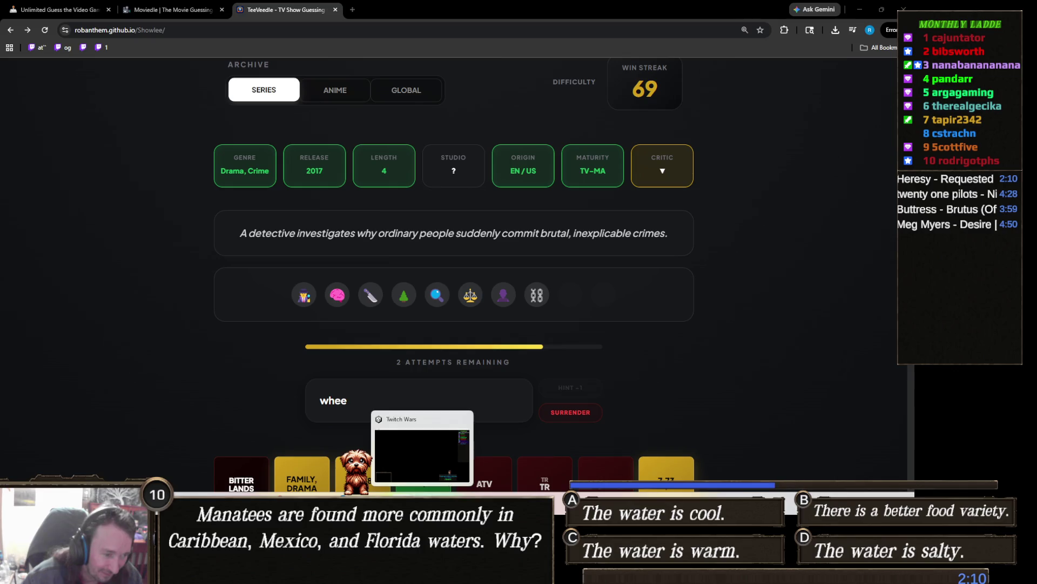
{"action": "mouse_move", "coordinate": [359, 503]}
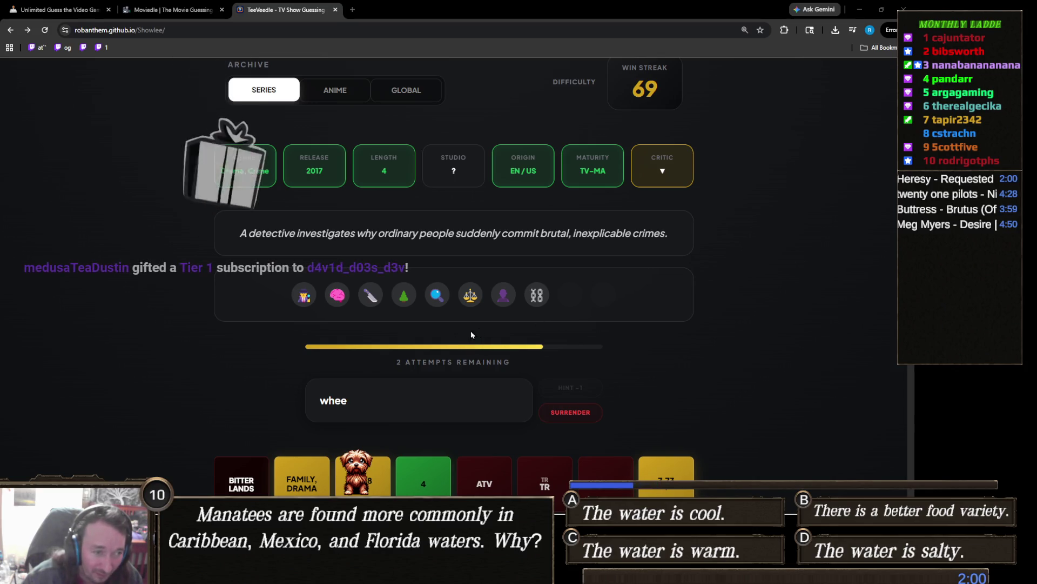
Zoom in to inspect the clue icons, then zoom out to 150% to show guesses and results
{"action": "key", "text": "ctrl+plus"}
{"action": "key", "text": "ctrl+plus"}
{"action": "key", "text": "ctrl+plus"}
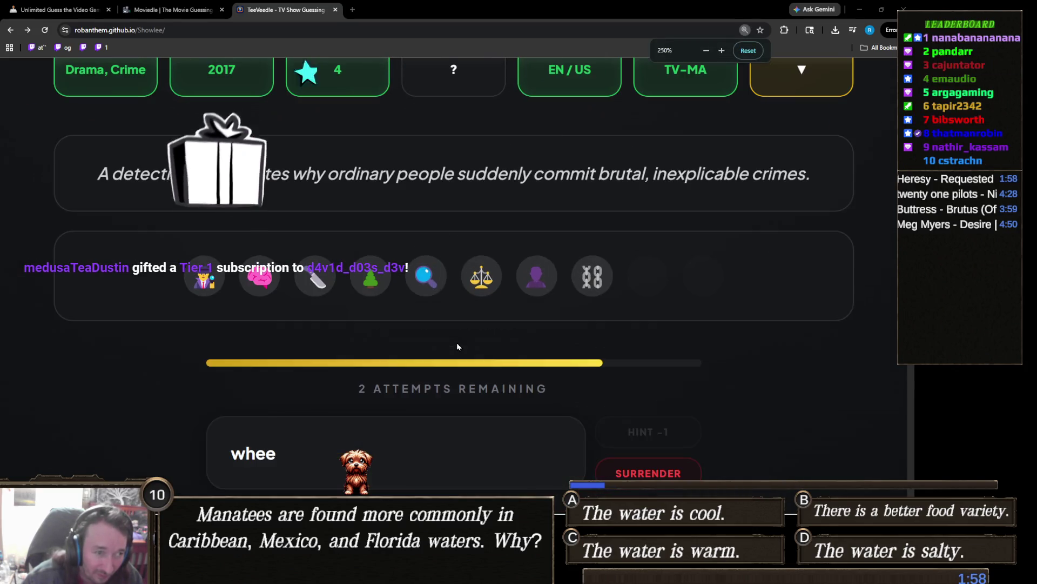
{"action": "scroll", "coordinate": [461, 343], "scroll_direction": "up", "scroll_amount": 1}
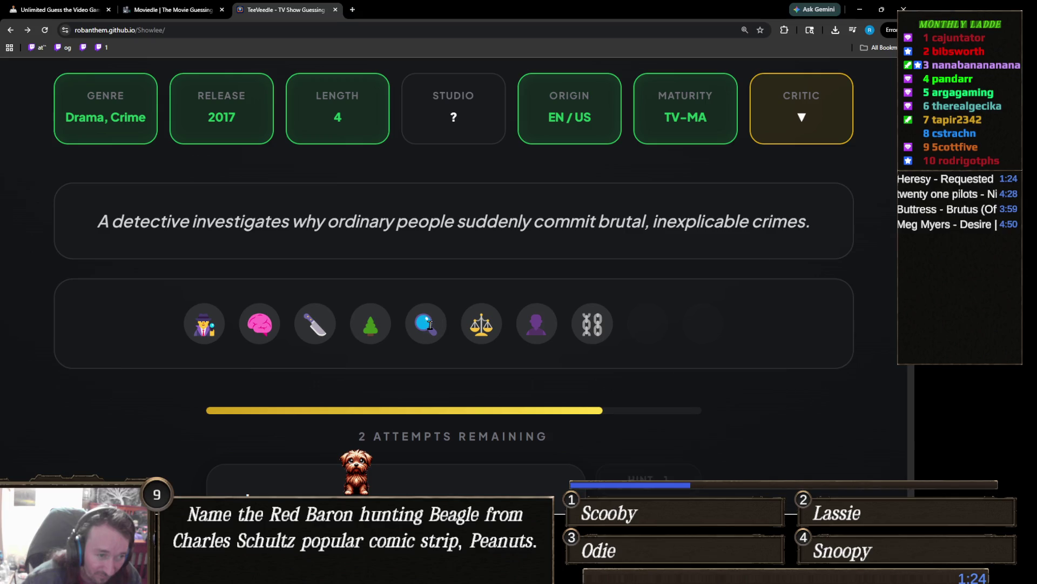
{"action": "left_click_drag", "start_coordinate": [480, 320], "coordinate": [600, 328]}
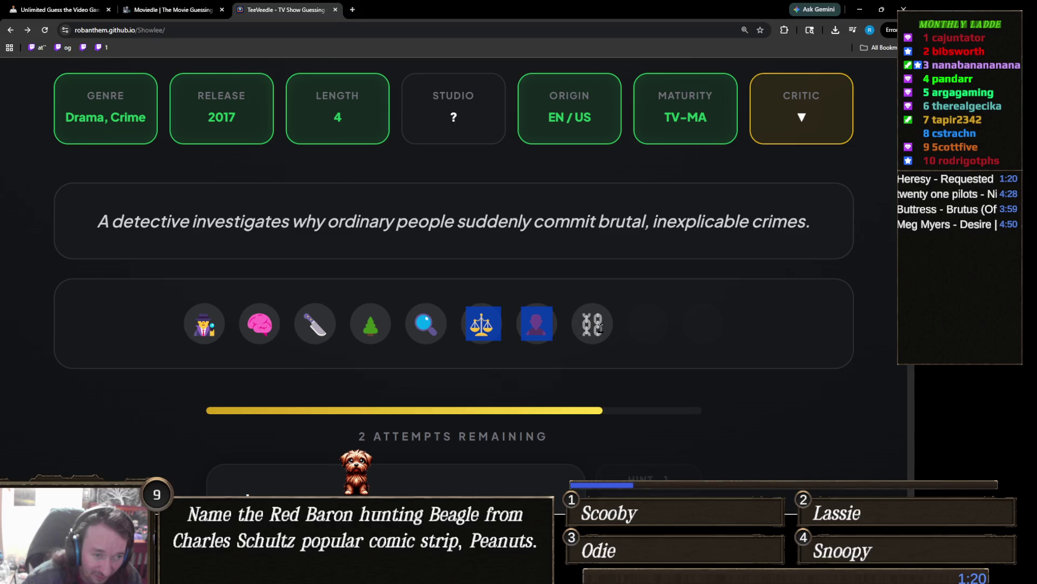
{"action": "double_click", "coordinate": [592, 324]}
{"action": "left_click", "coordinate": [682, 349]}
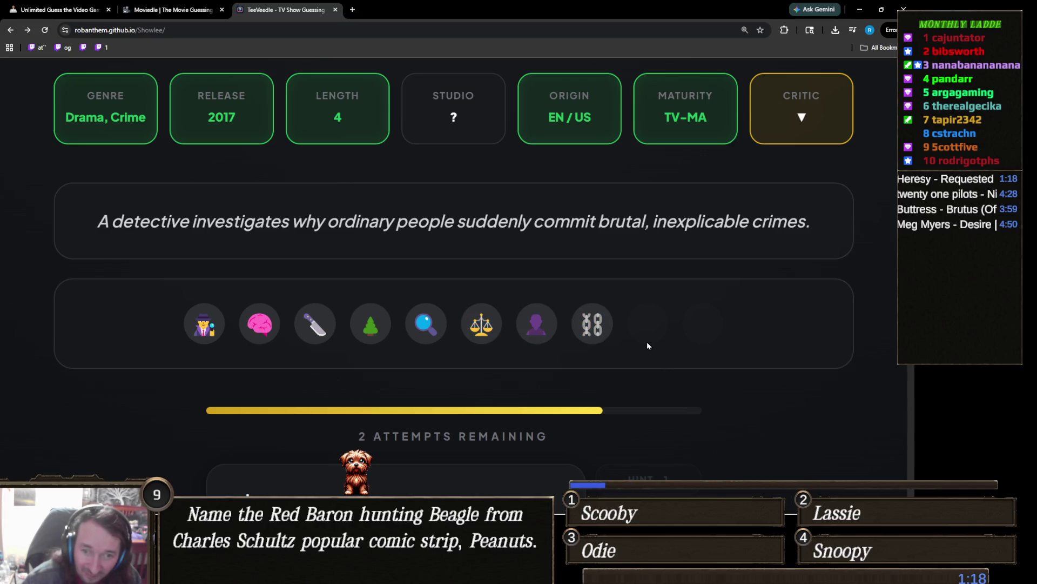
{"action": "key", "text": "ctrl+minus"}
{"action": "key", "text": "ctrl+minus"}
{"action": "key", "text": "ctrl+minus"}
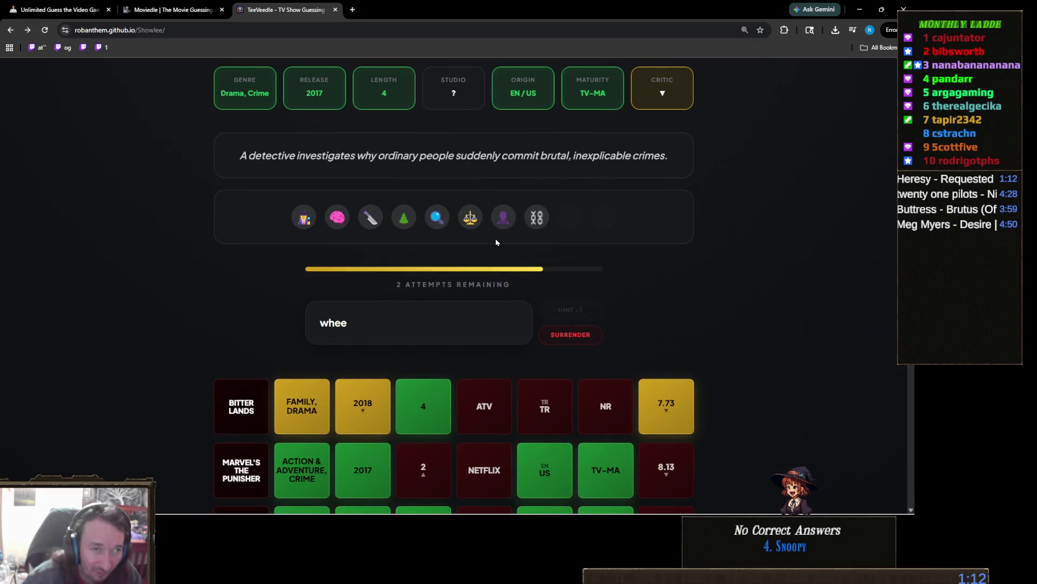
{"action": "key", "text": "ctrl+minus"}
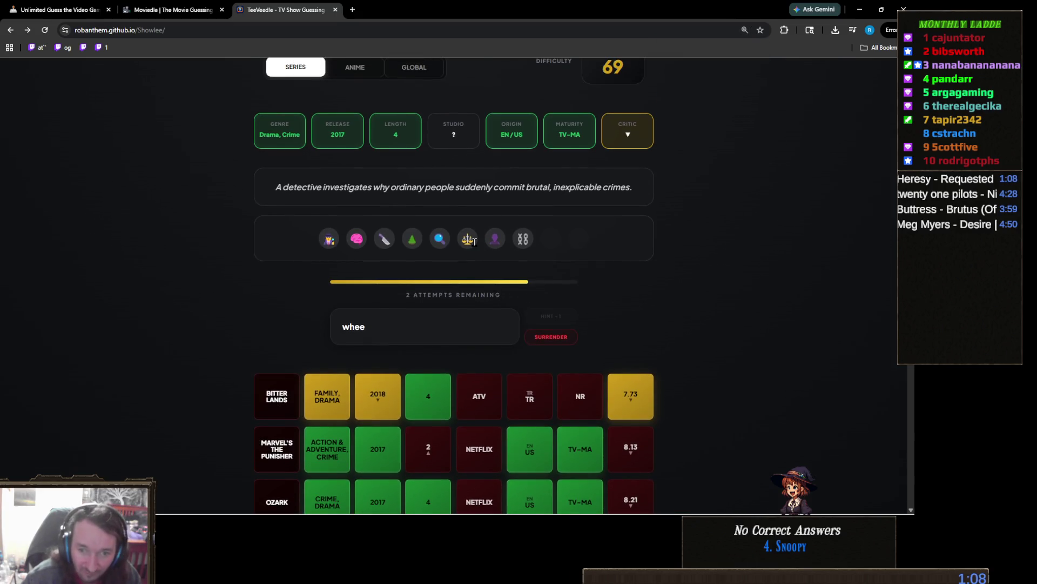
Scroll to bring the Series/Anime/Global archive choices and the 69 win streak into view
{"action": "scroll", "coordinate": [465, 254], "scroll_direction": "up", "scroll_amount": 2}
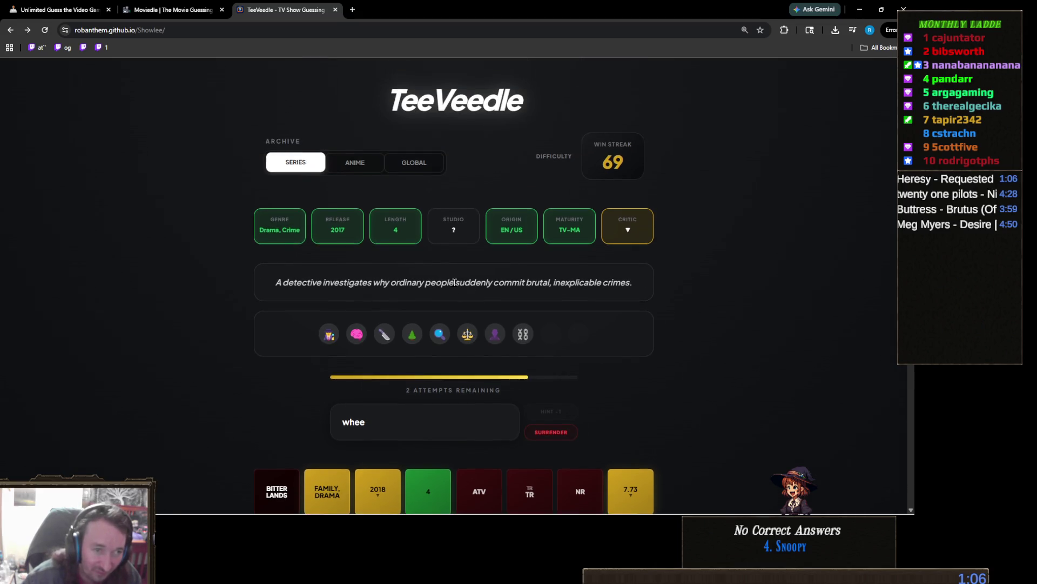
{"action": "scroll", "coordinate": [456, 265], "scroll_direction": "down", "scroll_amount": 1}
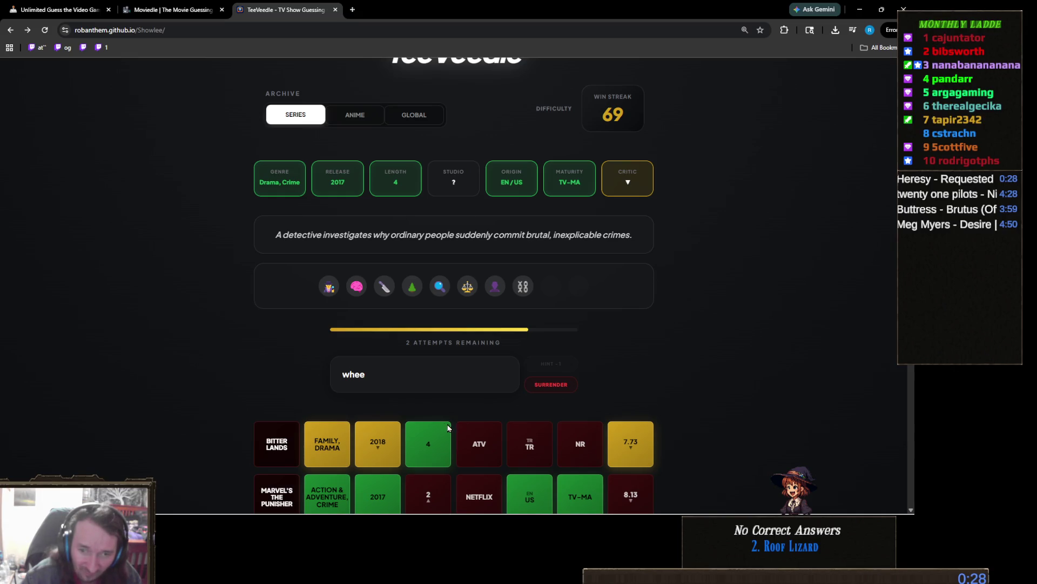
Replace the old guess 'whee' with trial searches 'vris' and 'irus', then clear the search box
{"action": "double_click", "coordinate": [390, 373]}
{"action": "type", "text": "vris"}
{"action": "key", "text": "BackSpace"}
{"action": "key", "text": "BackSpace"}
{"action": "key", "text": "BackSpace"}
{"action": "type", "text": "irus"}
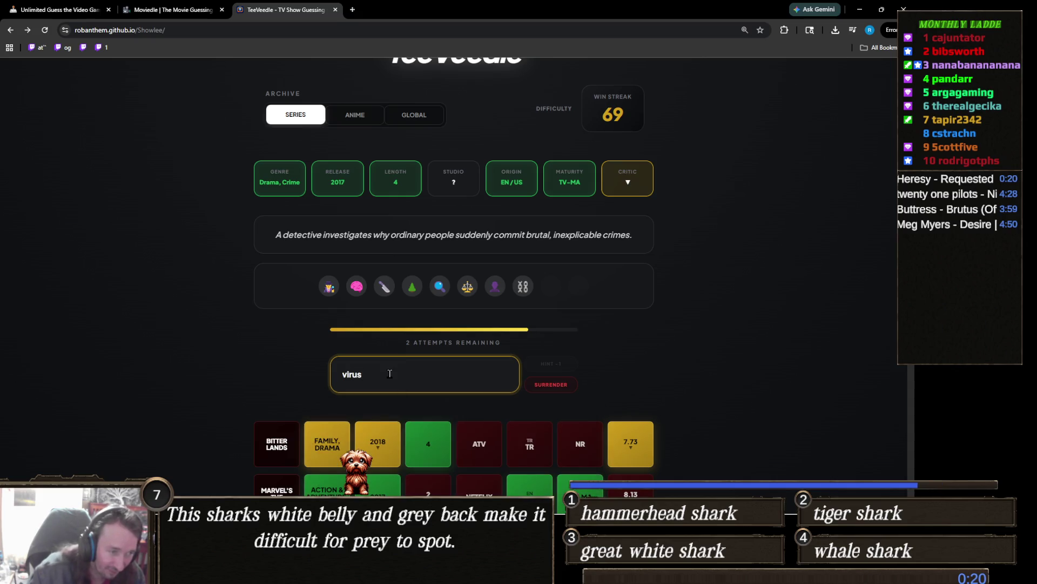
{"action": "key", "text": "BackSpace"}
{"action": "key", "text": "BackSpace"}
{"action": "type", "text": "a"}
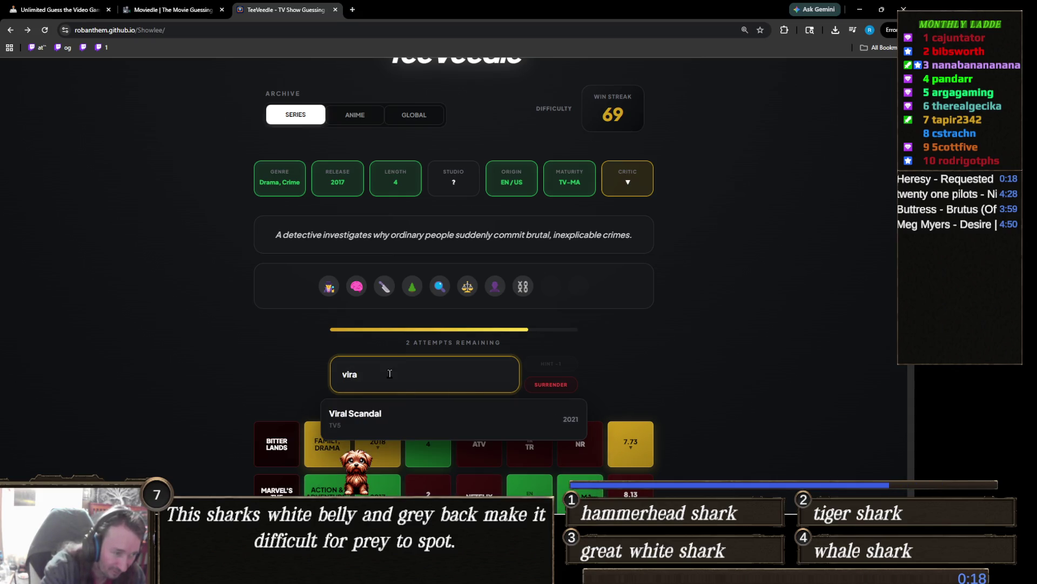
{"action": "key", "text": "BackSpace"}
{"action": "key", "text": "BackSpace"}
{"action": "key", "text": "BackSpace"}
{"action": "left_click", "coordinate": [177, 334]}
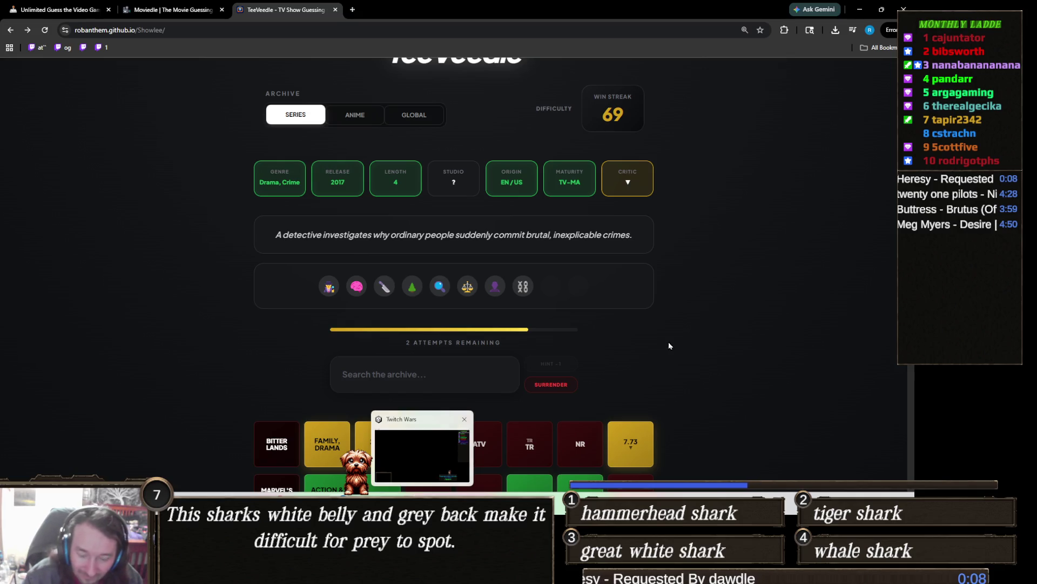
Search 'the sin', guess The Sinner, and close the YouTube tab that opened
{"action": "left_click", "coordinate": [449, 386]}
{"action": "type", "text": "the s"}
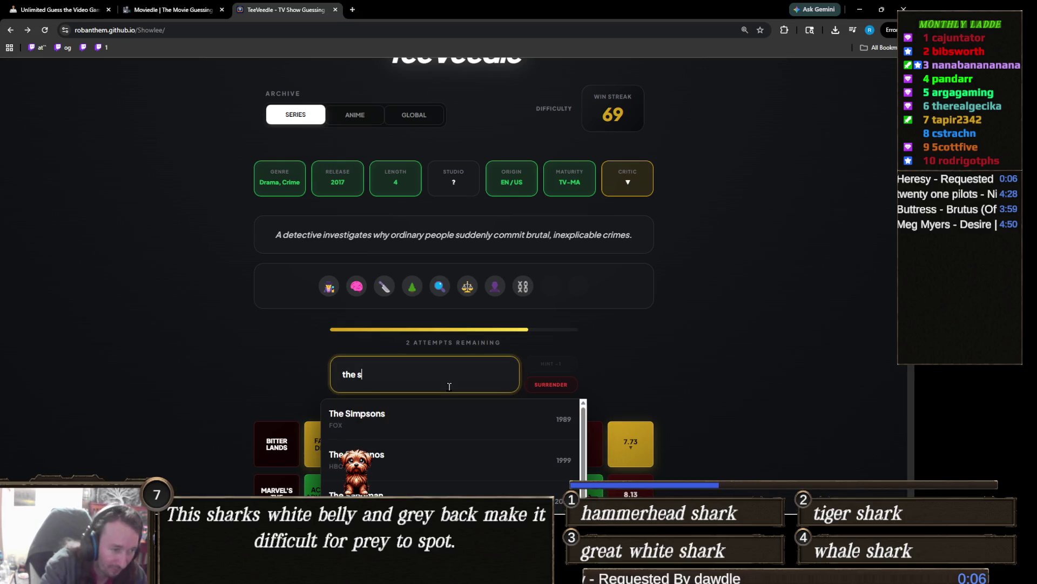
{"action": "type", "text": "in"}
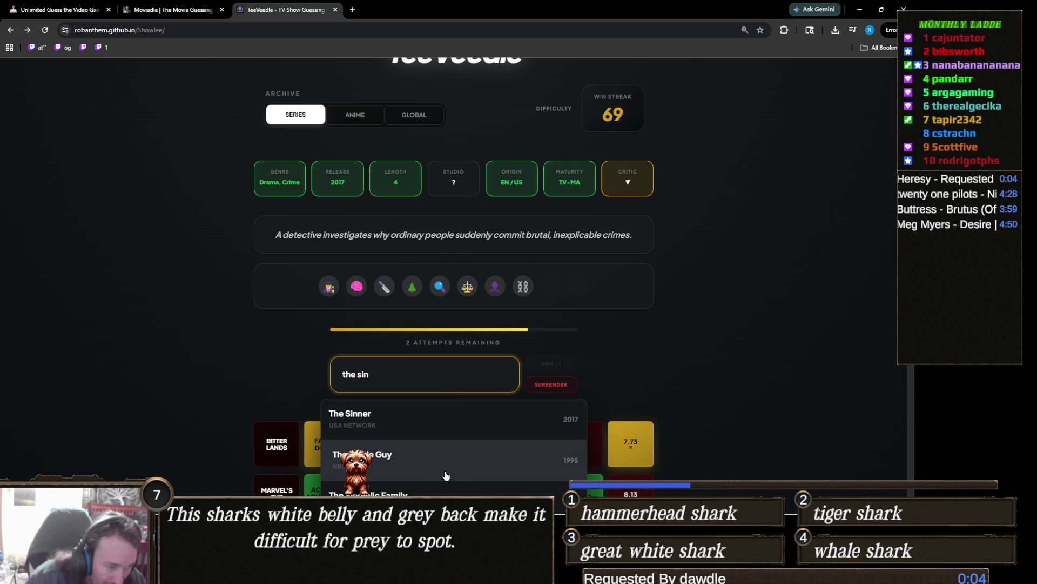
{"action": "left_click", "coordinate": [407, 431]}
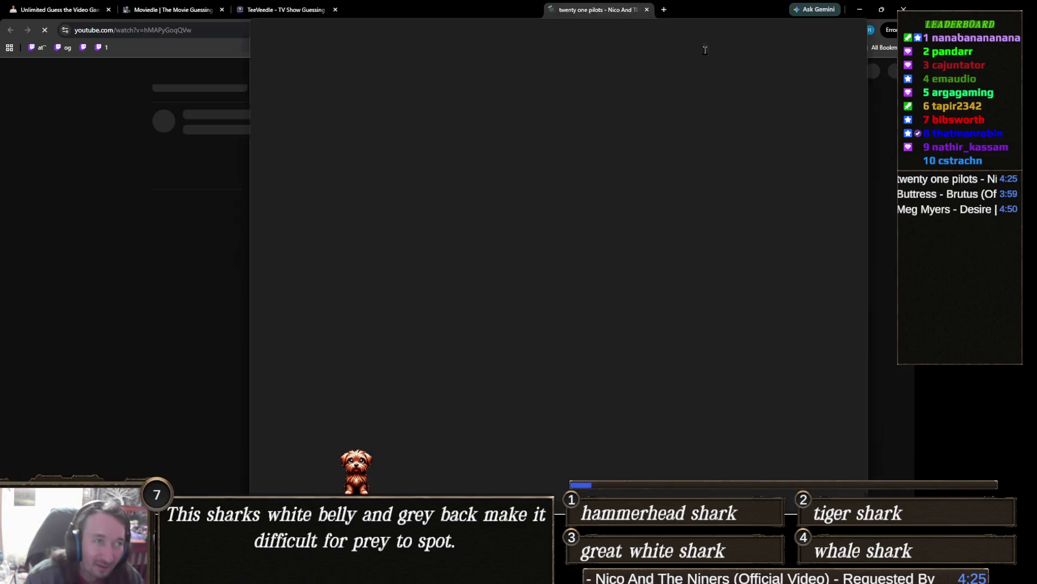
{"action": "left_click", "coordinate": [448, 10]}
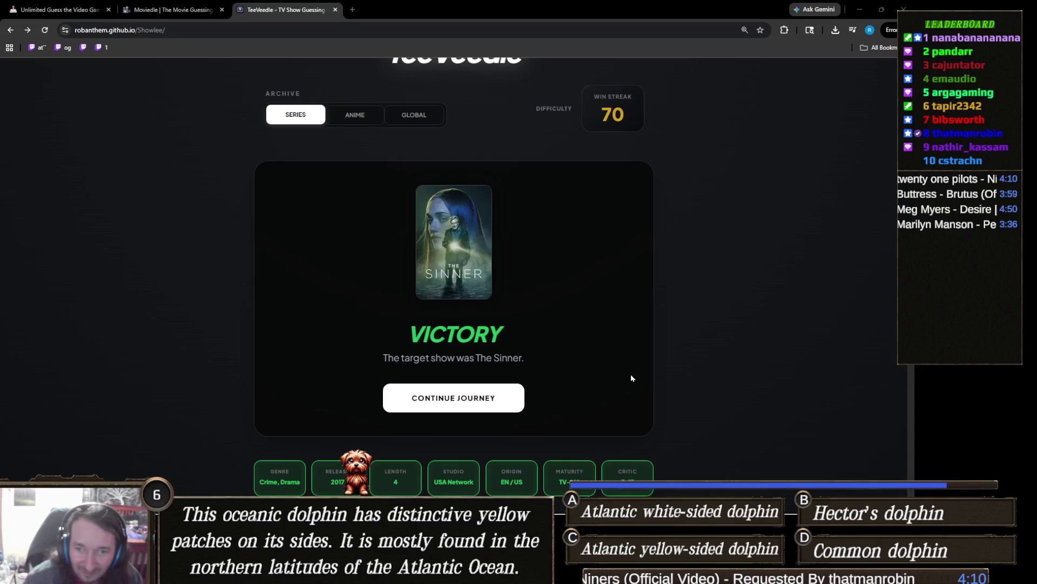
Scroll through the victory card and start a new show puzzle with Continue Journey
{"action": "scroll", "coordinate": [613, 278], "scroll_direction": "down", "scroll_amount": 2}
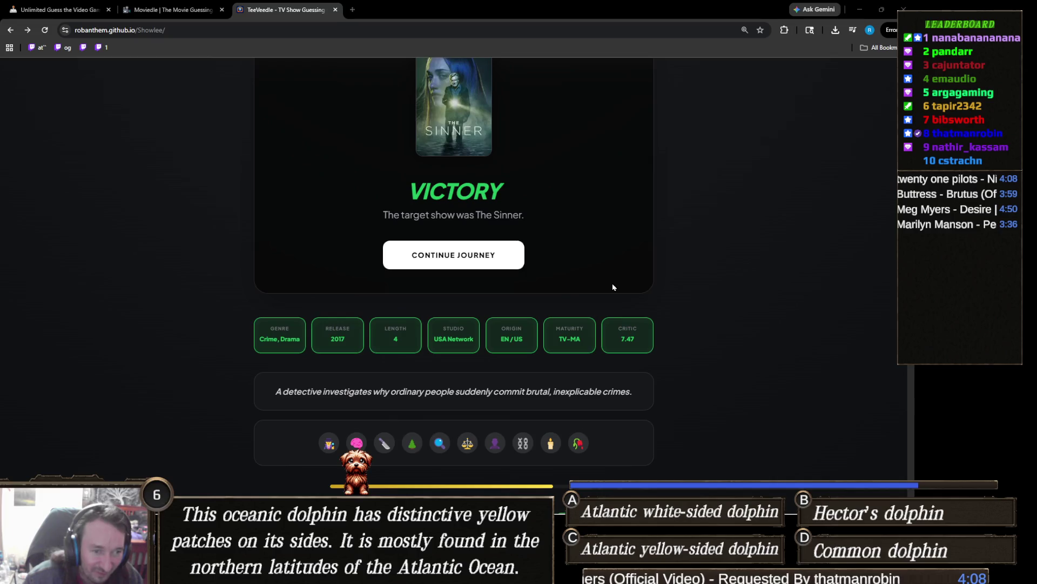
{"action": "scroll", "coordinate": [610, 286], "scroll_direction": "up", "scroll_amount": 2}
{"action": "scroll", "coordinate": [610, 285], "scroll_direction": "down", "scroll_amount": 3}
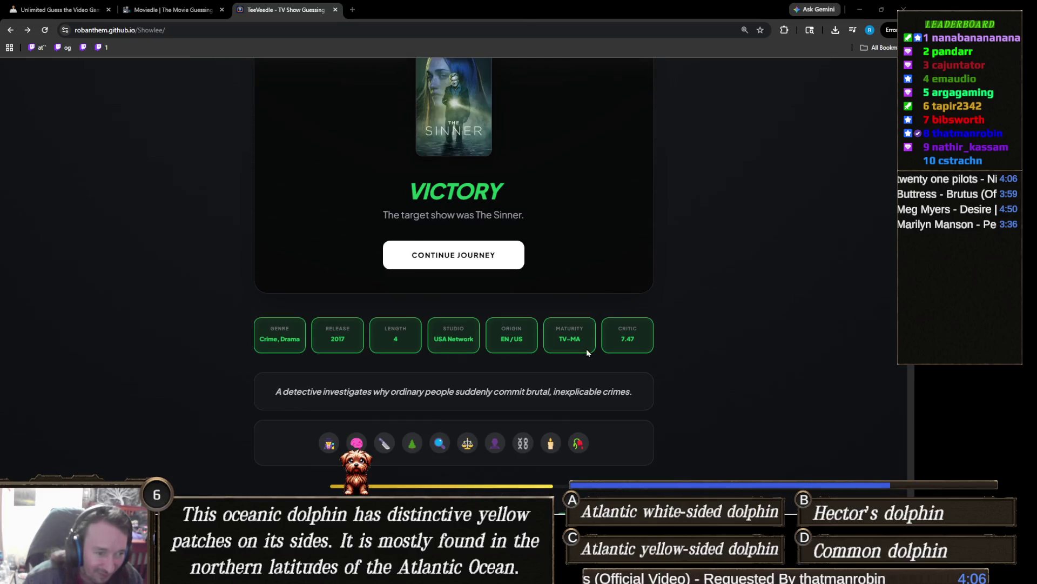
{"action": "scroll", "coordinate": [562, 384], "scroll_direction": "down", "scroll_amount": 1}
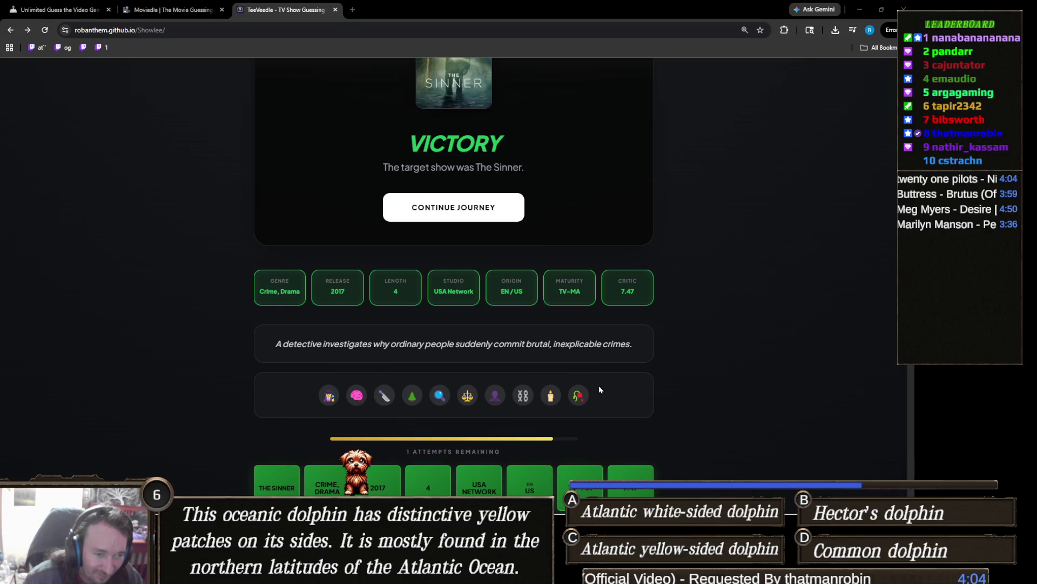
{"action": "scroll", "coordinate": [598, 384], "scroll_direction": "up", "scroll_amount": 2}
{"action": "scroll", "coordinate": [577, 373], "scroll_direction": "down", "scroll_amount": 2}
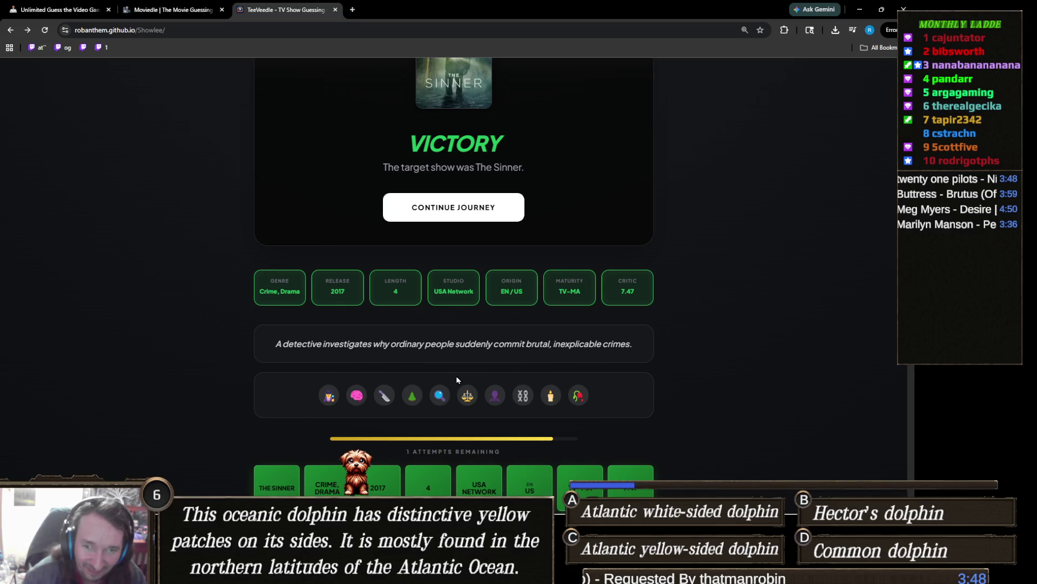
{"action": "scroll", "coordinate": [456, 379], "scroll_direction": "up", "scroll_amount": 2}
{"action": "left_click", "coordinate": [495, 303]}
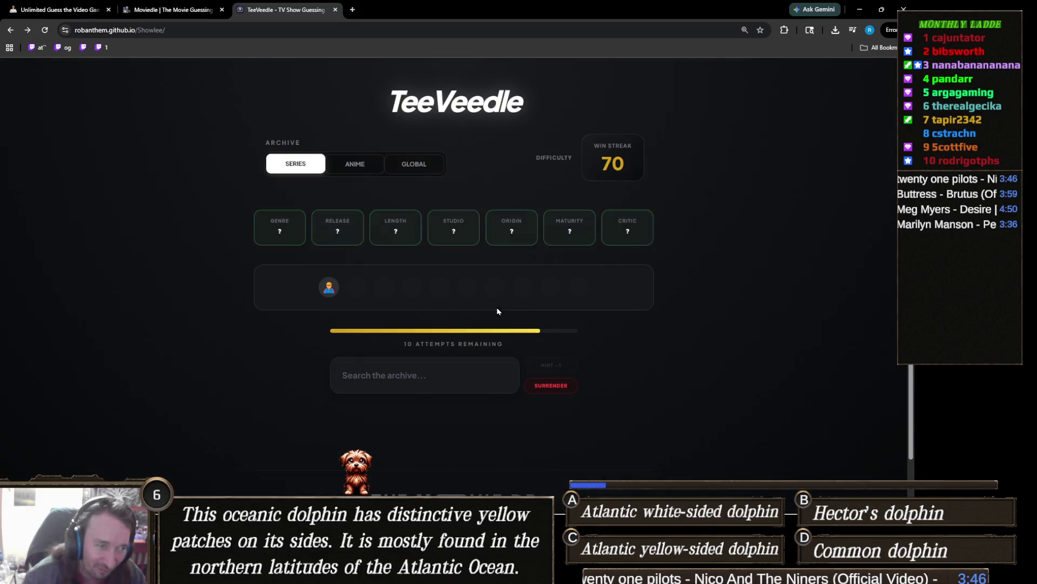
Zoom the page in and guess The Flash by searching 'the flas'
{"action": "scroll", "coordinate": [428, 340], "scroll_direction": "down", "scroll_amount": 1}
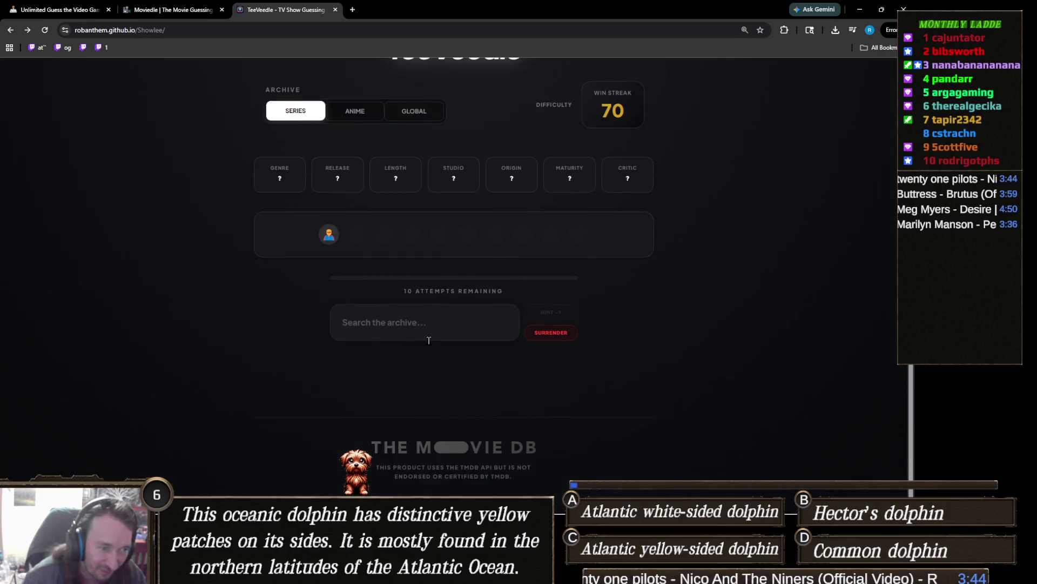
{"action": "key", "text": "ctrl+plus"}
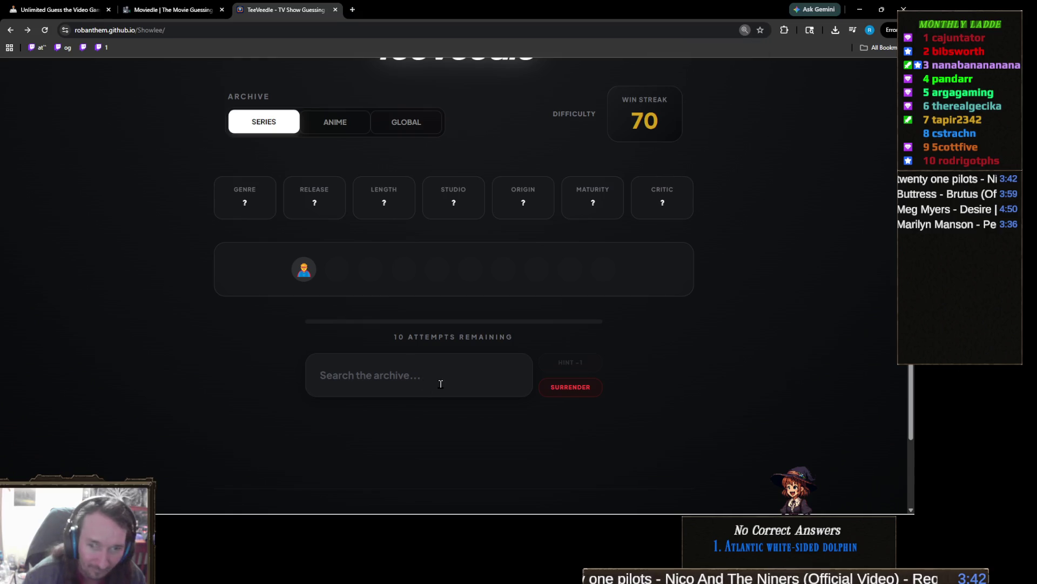
{"action": "left_click", "coordinate": [441, 384]}
{"action": "type", "text": "the flas"}
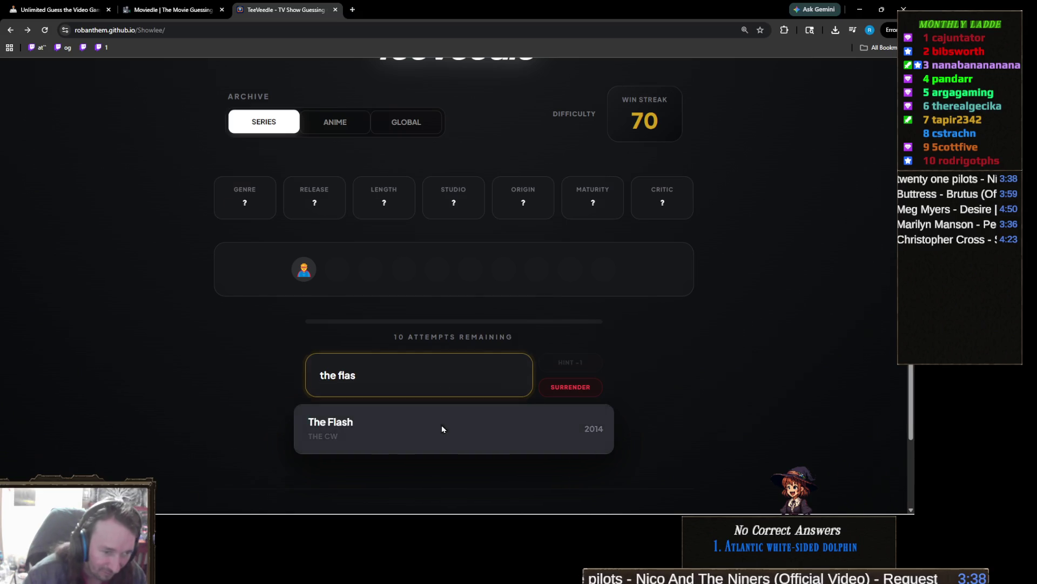
{"action": "left_click", "coordinate": [442, 425]}
Search 'ninja t' and guess Teenage Mutant Ninja Turtles
{"action": "left_click", "coordinate": [397, 377]}
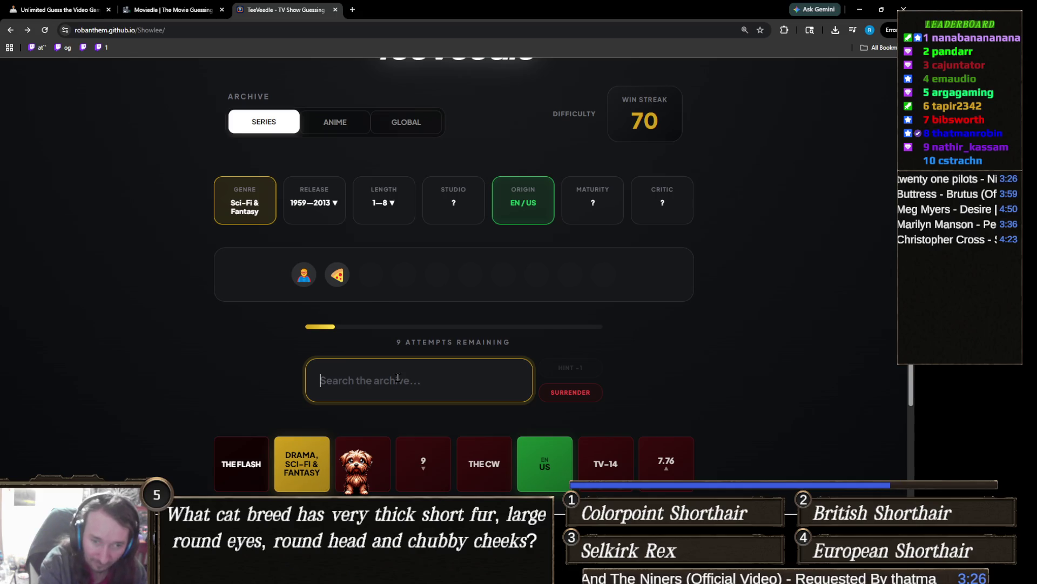
{"action": "type", "text": "ninja"}
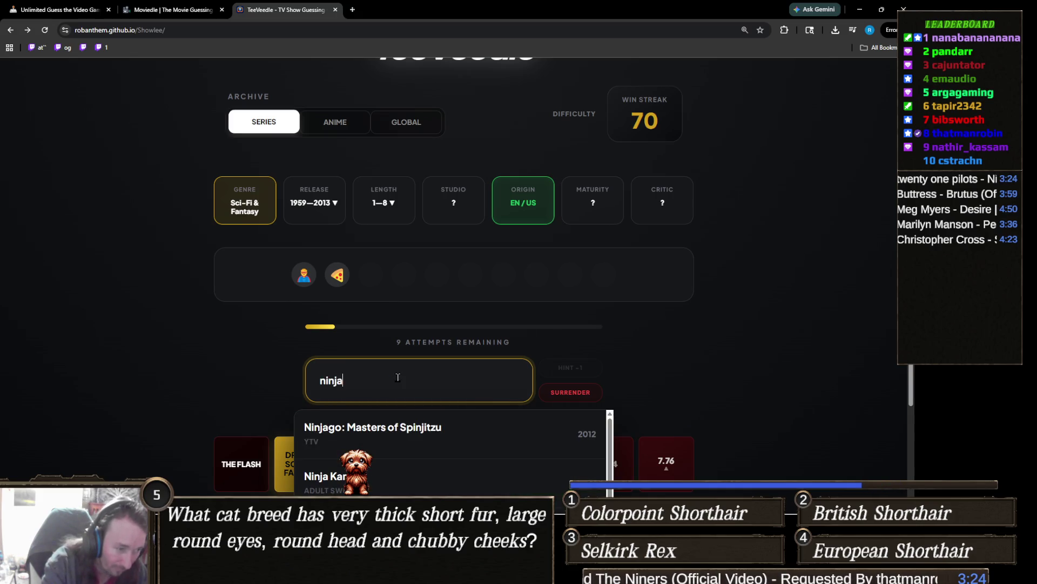
{"action": "scroll", "coordinate": [381, 330], "scroll_direction": "down", "scroll_amount": 3}
{"action": "type", "text": " t"}
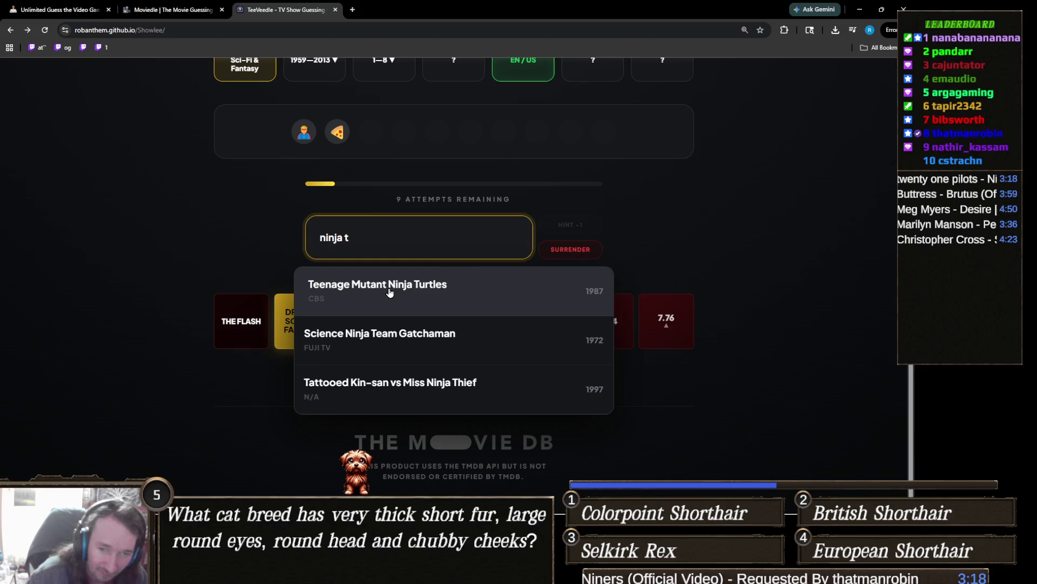
{"action": "left_click", "coordinate": [389, 292]}
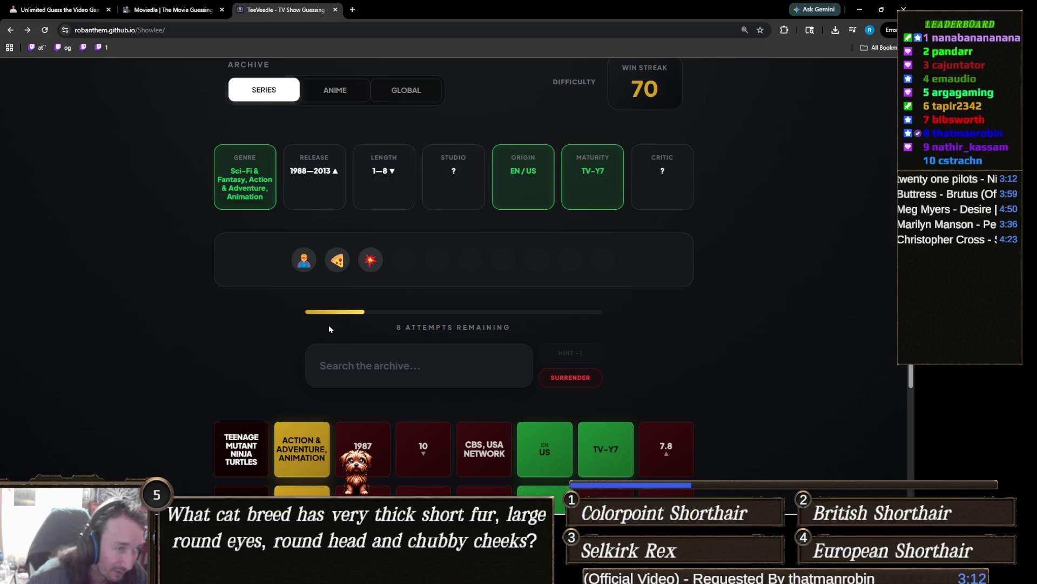
After trying 'tmn' and 'mutant nin', search 'teen tit' and guess Teen Titans
{"action": "scroll", "coordinate": [343, 339], "scroll_direction": "down", "scroll_amount": 2}
{"action": "left_click", "coordinate": [439, 267]}
{"action": "type", "text": "tmn"}
{"action": "key", "text": "BackSpace"}
{"action": "key", "text": "BackSpace"}
{"action": "key", "text": "BackSpace"}
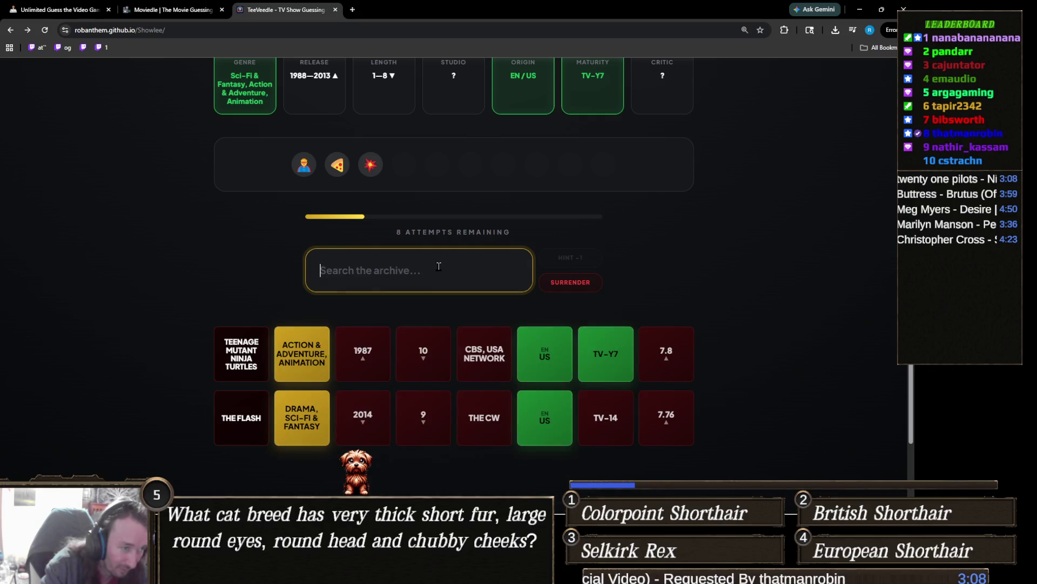
{"action": "type", "text": "mutant nin"}
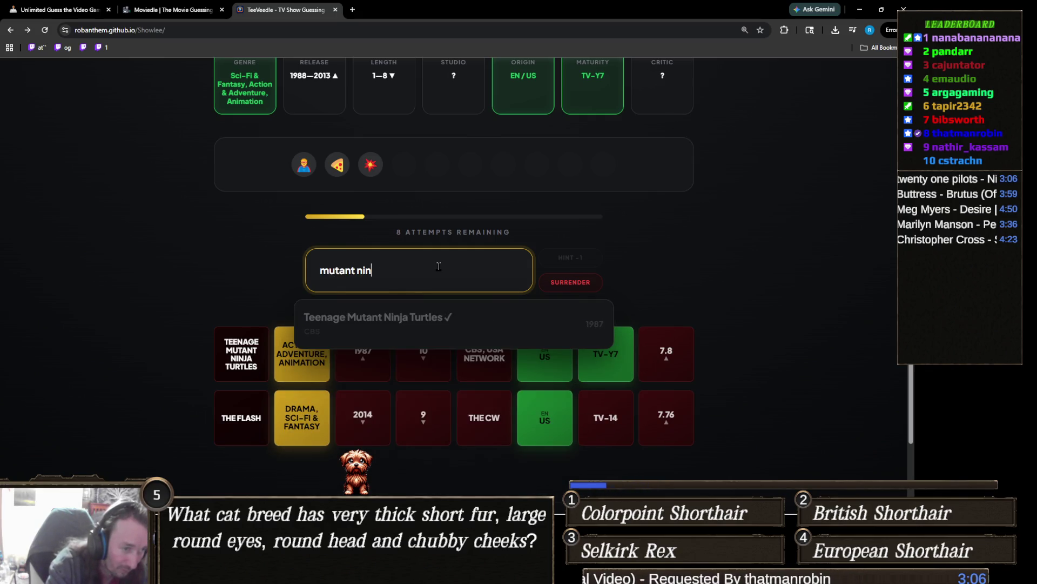
{"action": "key", "text": "BackSpace"}
{"action": "key", "text": "BackSpace"}
{"action": "key", "text": "BackSpace"}
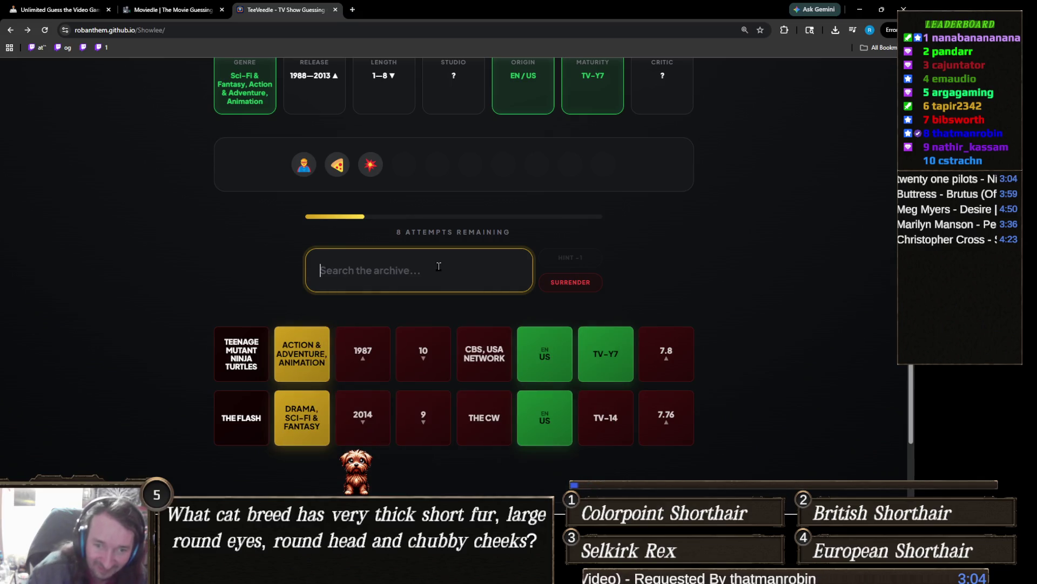
{"action": "scroll", "coordinate": [345, 307], "scroll_direction": "up", "scroll_amount": 2}
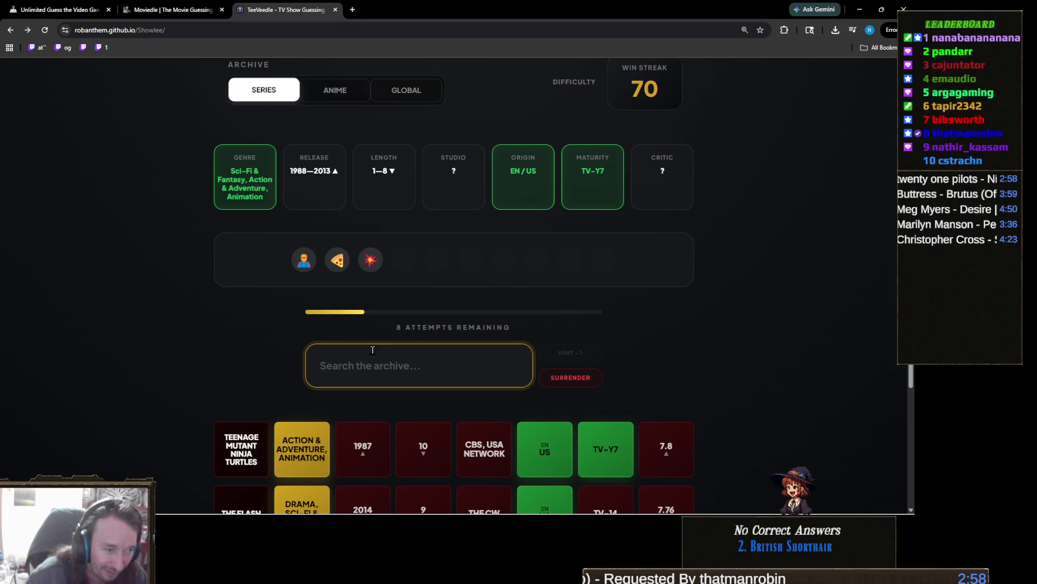
{"action": "type", "text": "t"}
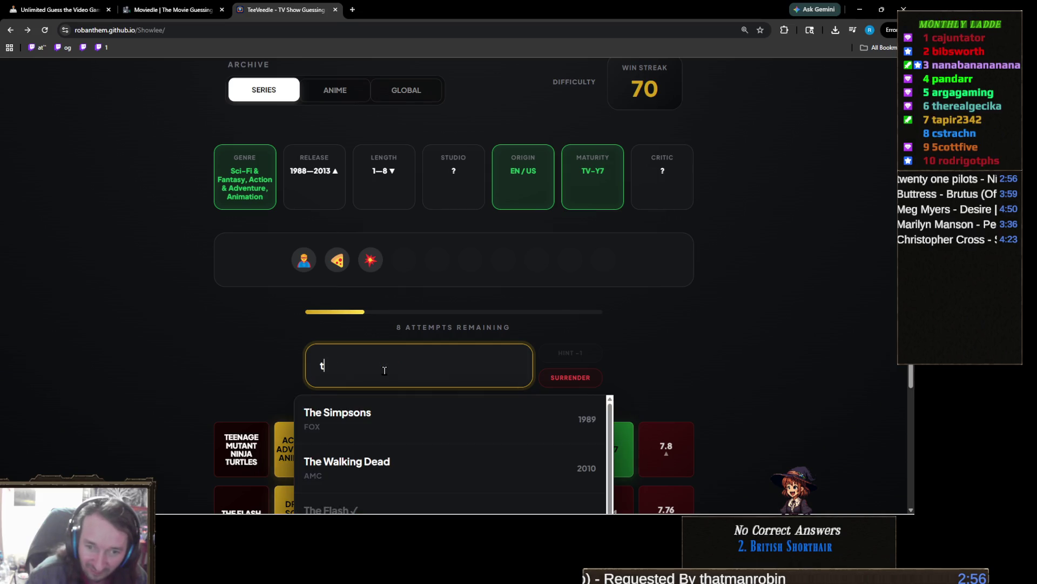
{"action": "type", "text": "een tit"}
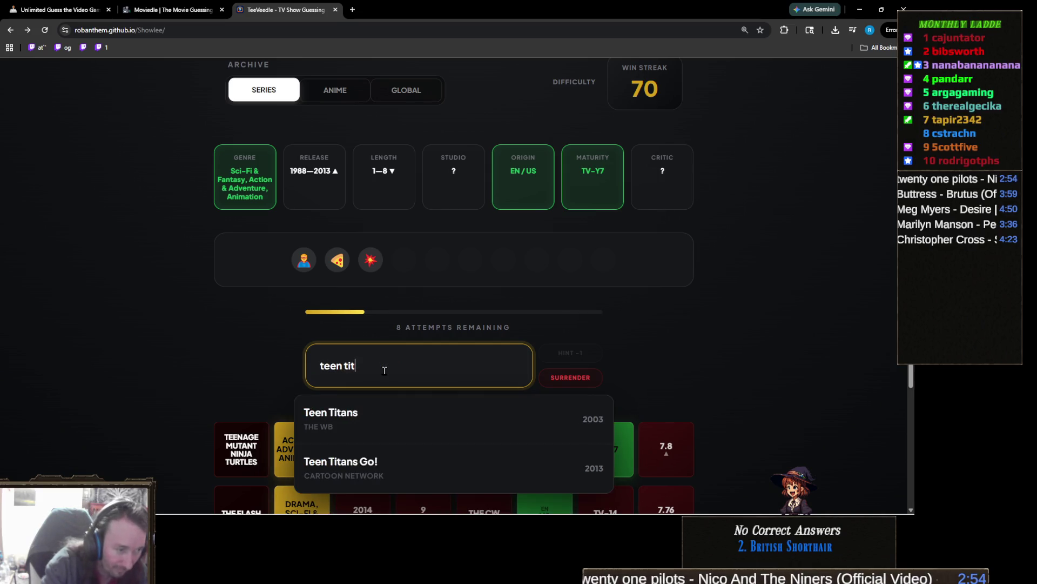
{"action": "scroll", "coordinate": [259, 344], "scroll_direction": "down", "scroll_amount": 2}
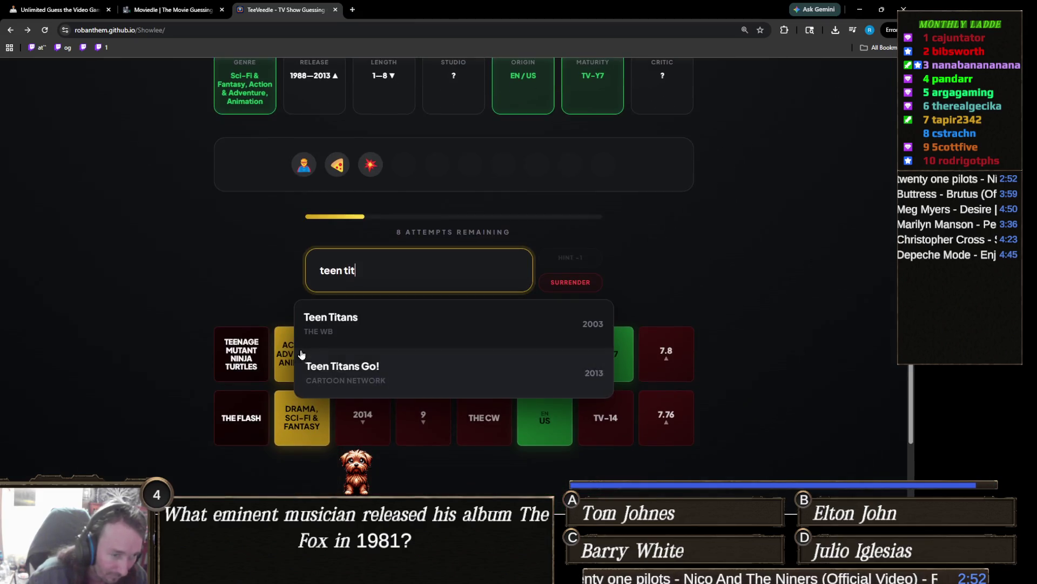
{"action": "left_click", "coordinate": [364, 323]}
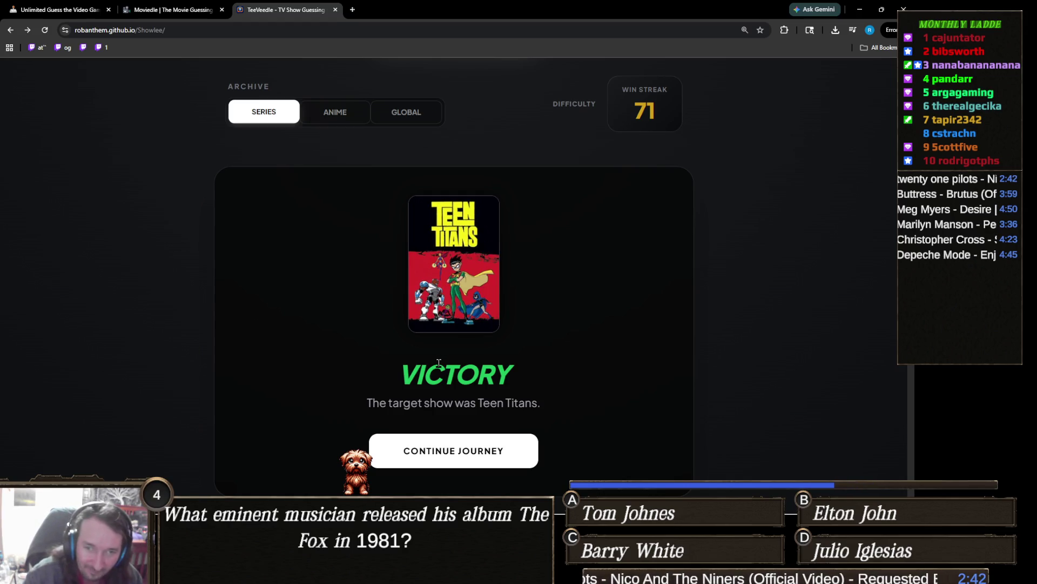
Use Continue Journey on the victory card to begin a new round
{"action": "scroll", "coordinate": [517, 413], "scroll_direction": "down", "scroll_amount": 3}
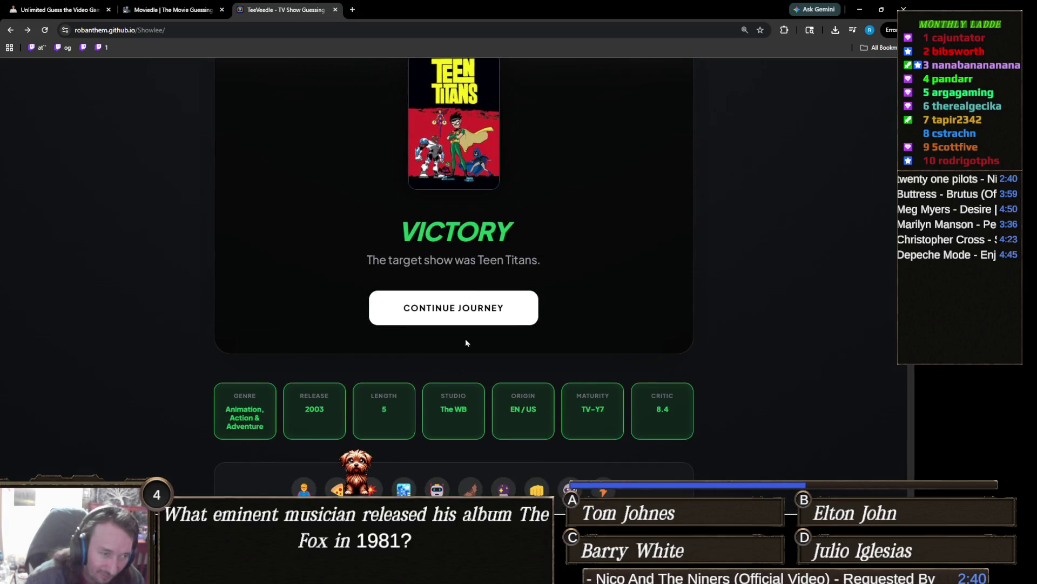
{"action": "left_click", "coordinate": [465, 321]}
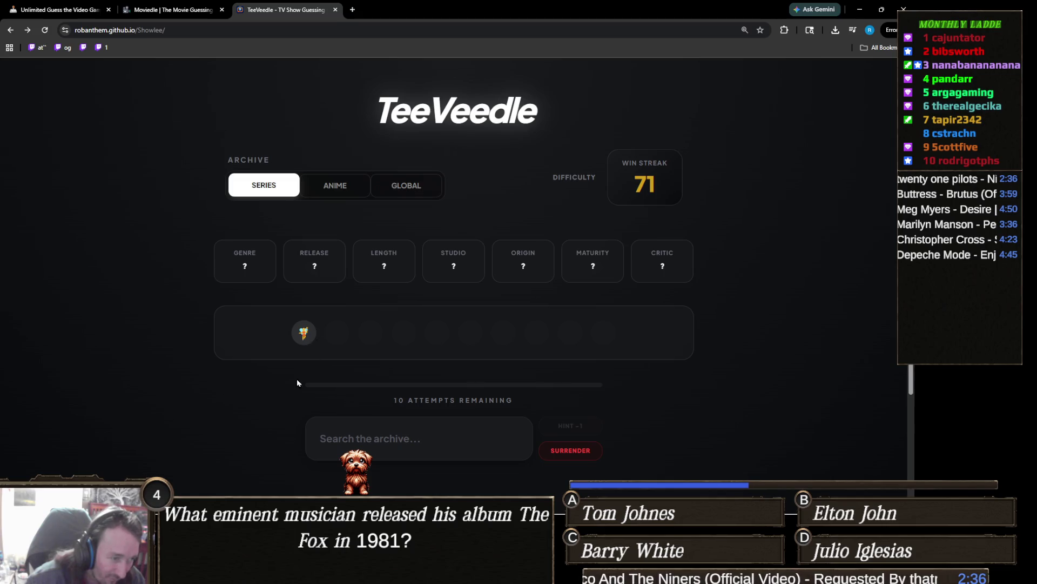
{"action": "scroll", "coordinate": [232, 405], "scroll_direction": "up", "scroll_amount": 5, "text": "ctrl"}
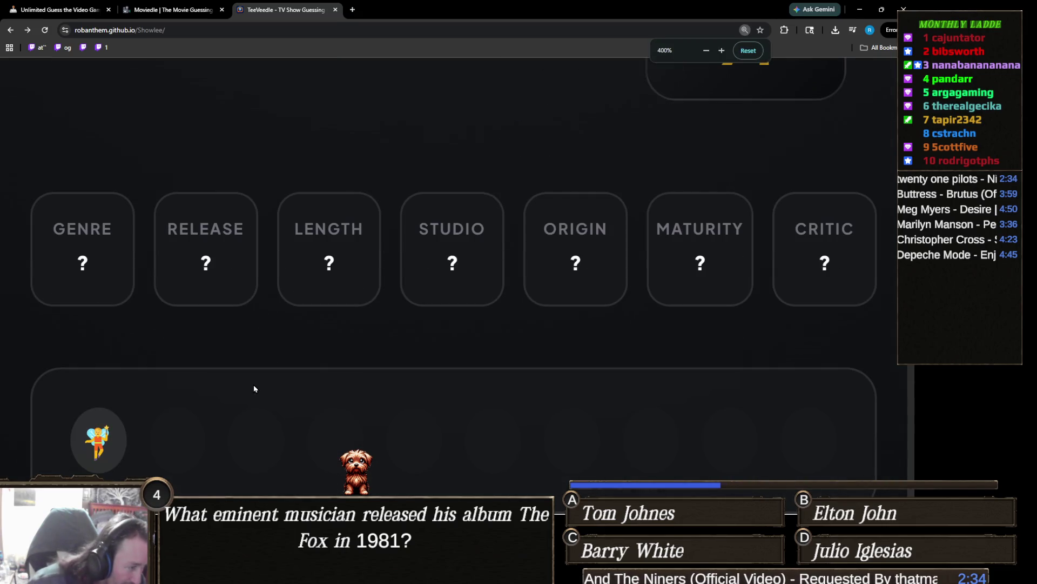
{"action": "scroll", "coordinate": [254, 387], "scroll_direction": "down", "scroll_amount": 5, "text": "ctrl"}
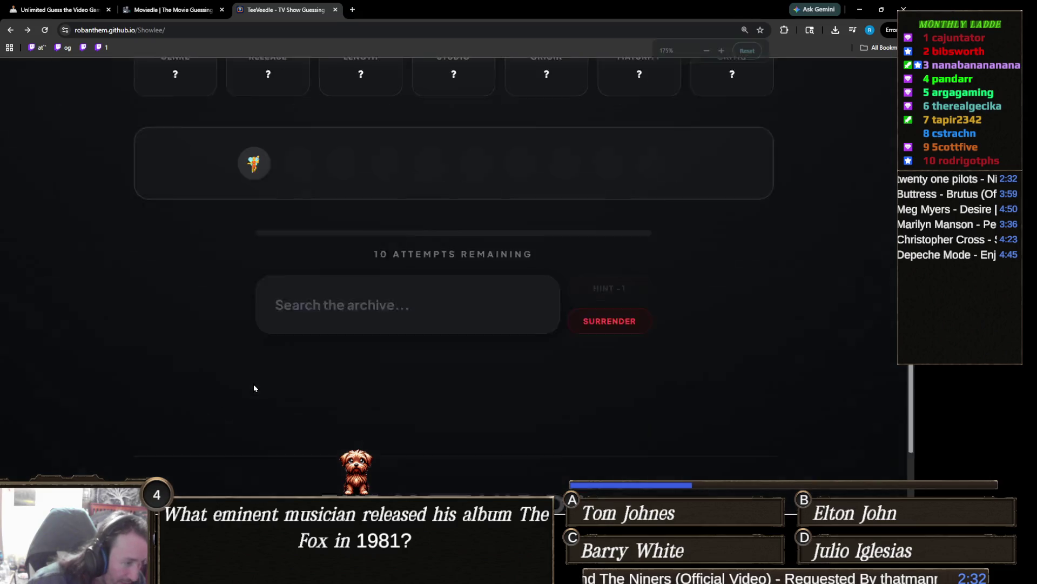
Guess The Fairly OddParents and Carnival Row from the search suggestions
{"action": "left_click", "coordinate": [408, 400]}
{"action": "type", "text": "fai"}
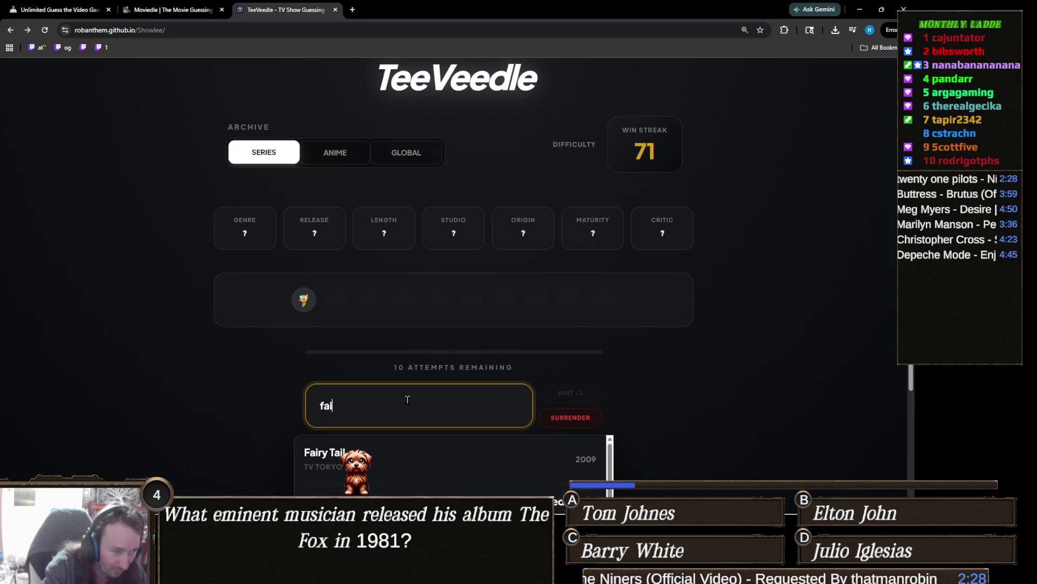
{"action": "type", "text": "rly odd"}
{"action": "left_click", "coordinate": [405, 457]}
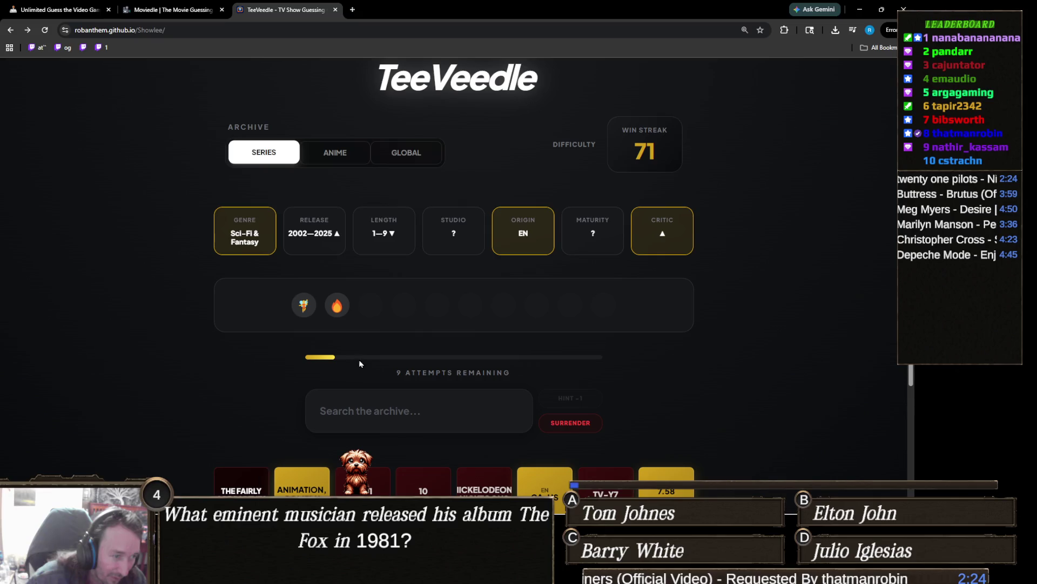
{"action": "left_click", "coordinate": [428, 406]}
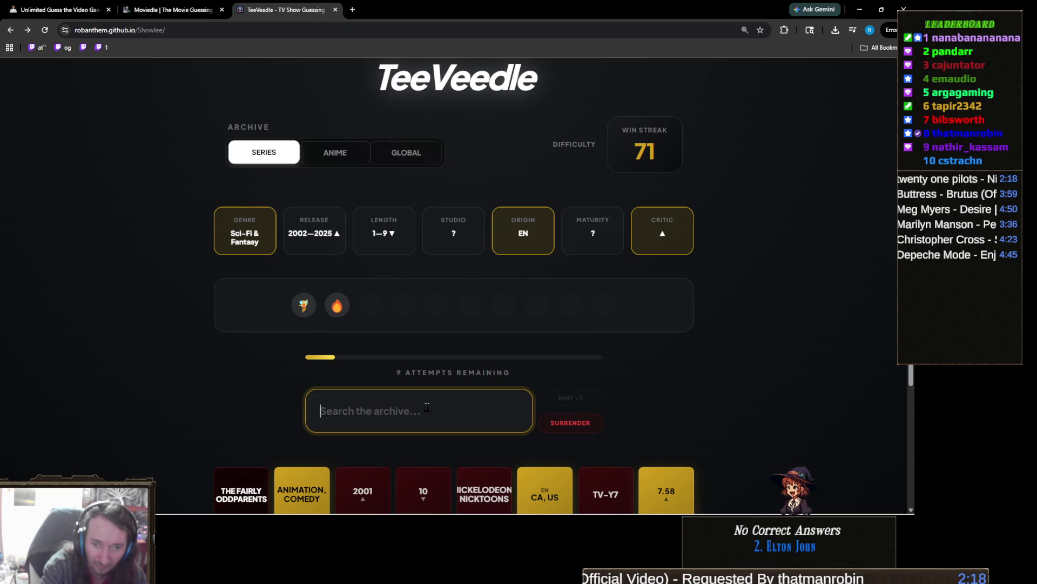
{"action": "type", "text": "carniv"}
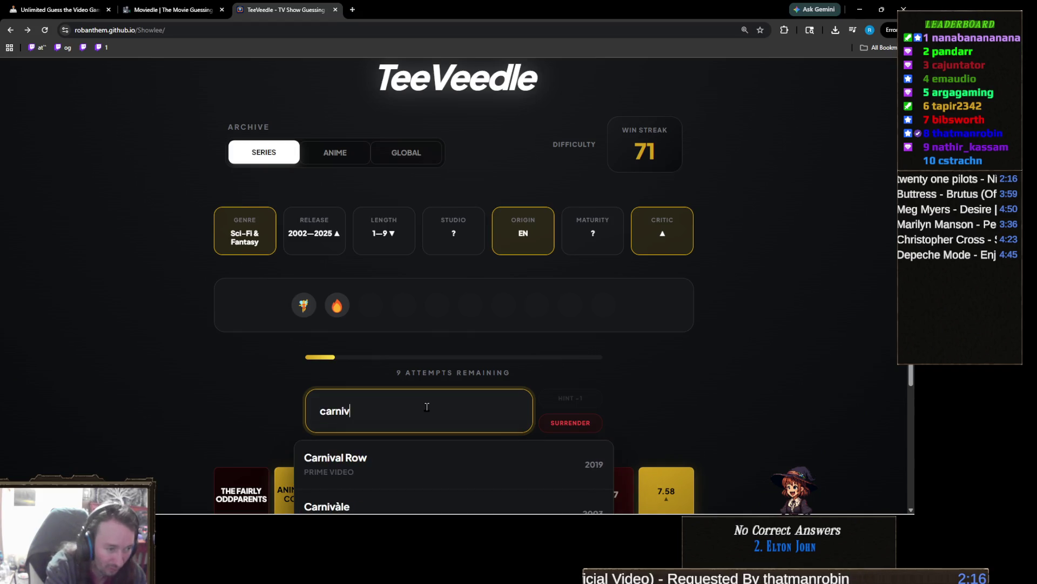
{"action": "left_click", "coordinate": [445, 455]}
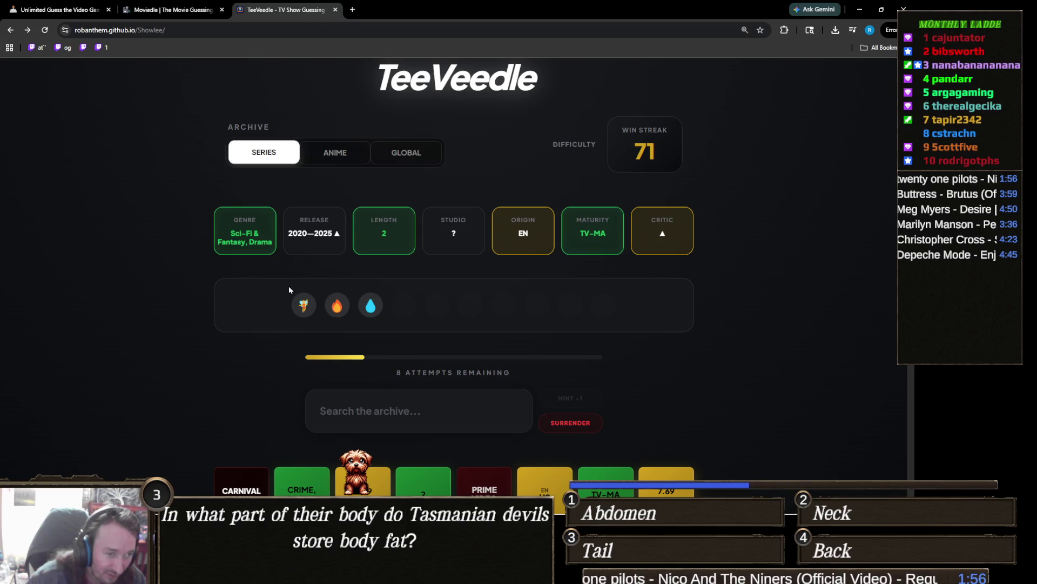
Search 'avatar' and guess the 2024 Netflix Avatar the Last Airbender
{"action": "scroll", "coordinate": [348, 372], "scroll_direction": "down", "scroll_amount": 2}
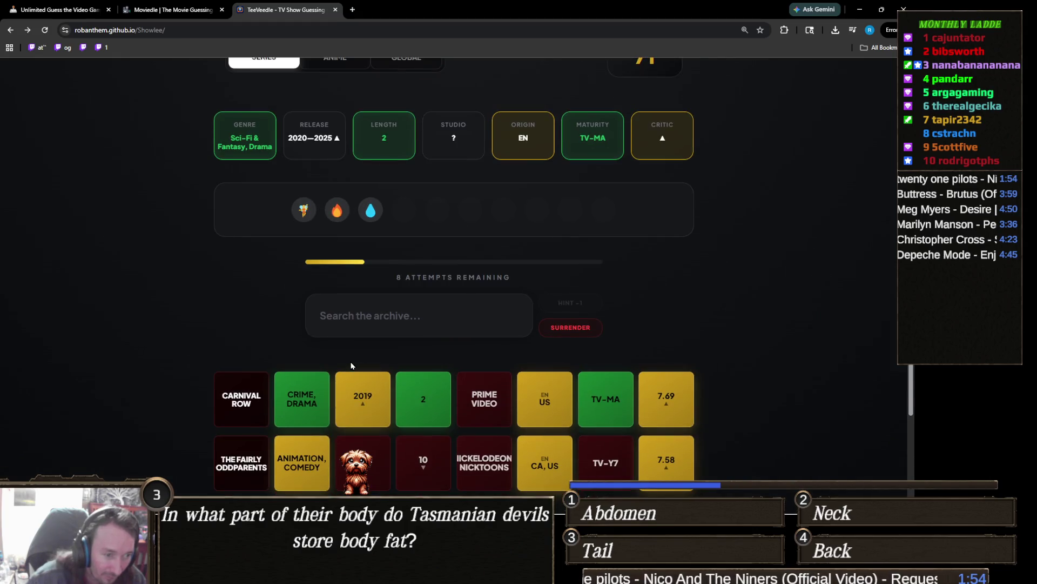
{"action": "scroll", "coordinate": [351, 366], "scroll_direction": "up", "scroll_amount": 1}
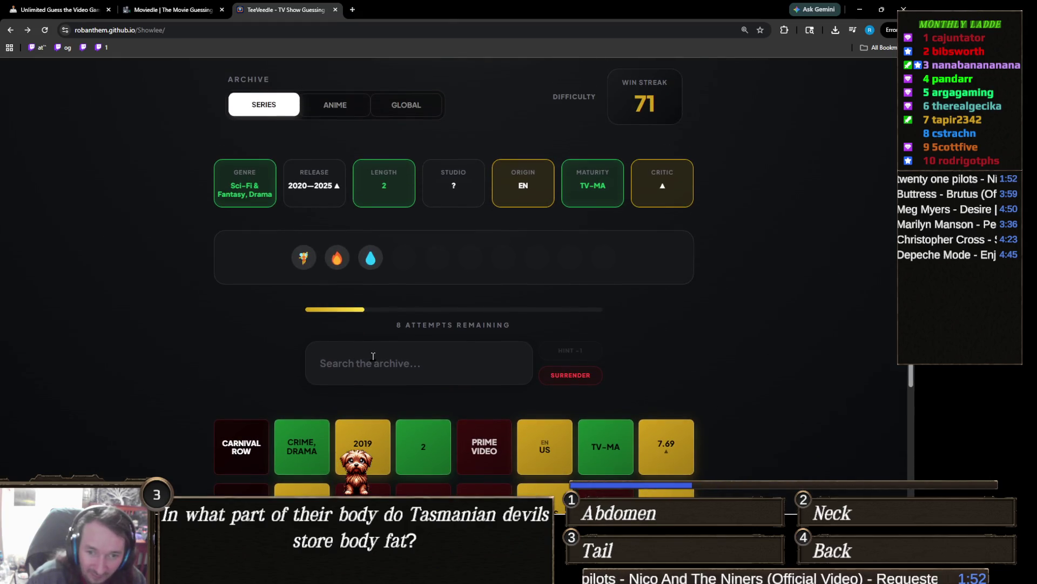
{"action": "left_click", "coordinate": [399, 365]}
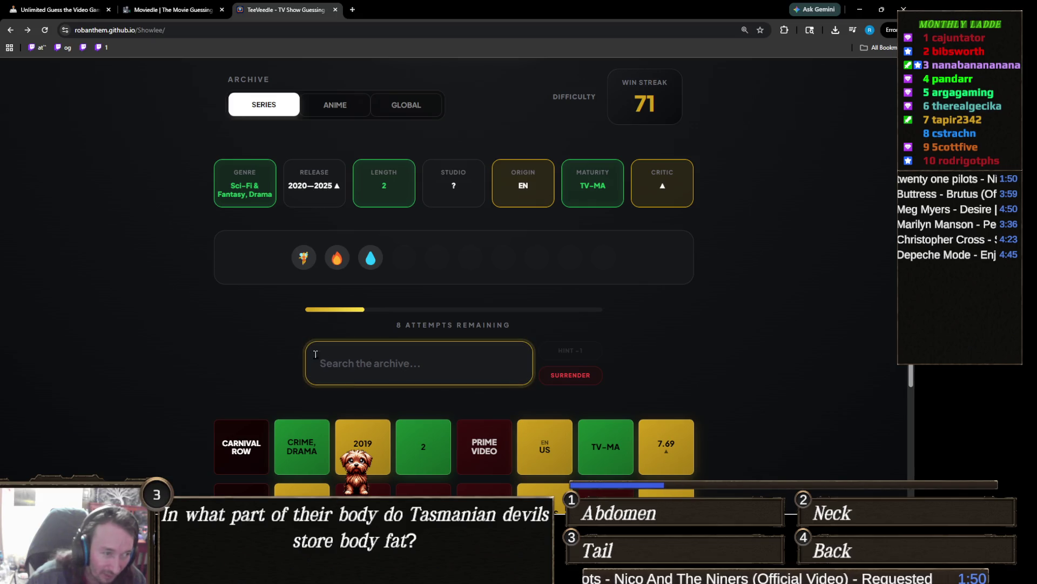
{"action": "scroll", "coordinate": [281, 359], "scroll_direction": "up", "scroll_amount": 1}
{"action": "scroll", "coordinate": [250, 364], "scroll_direction": "down", "scroll_amount": 2}
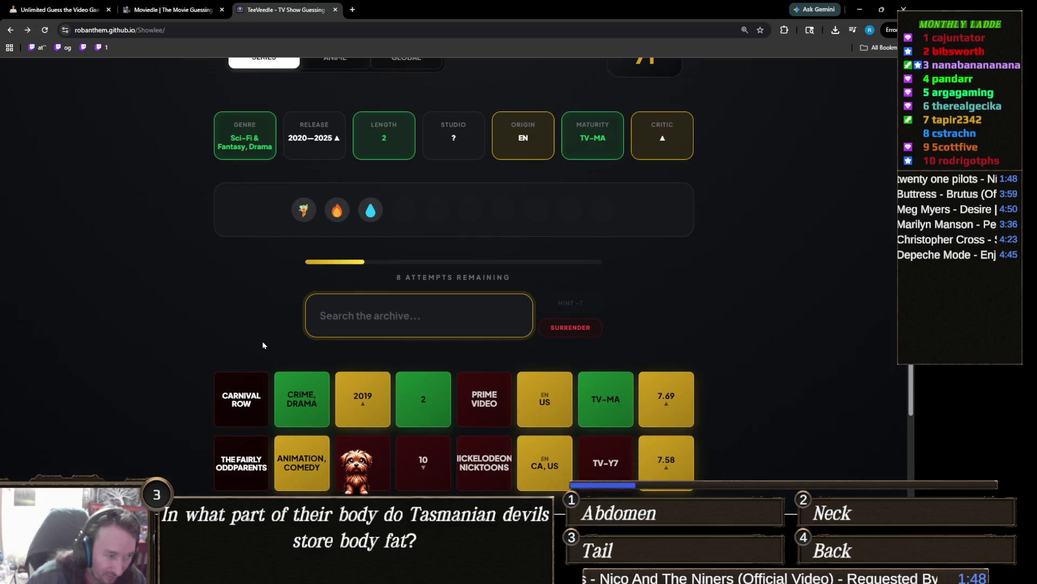
{"action": "scroll", "coordinate": [263, 345], "scroll_direction": "up", "scroll_amount": 1}
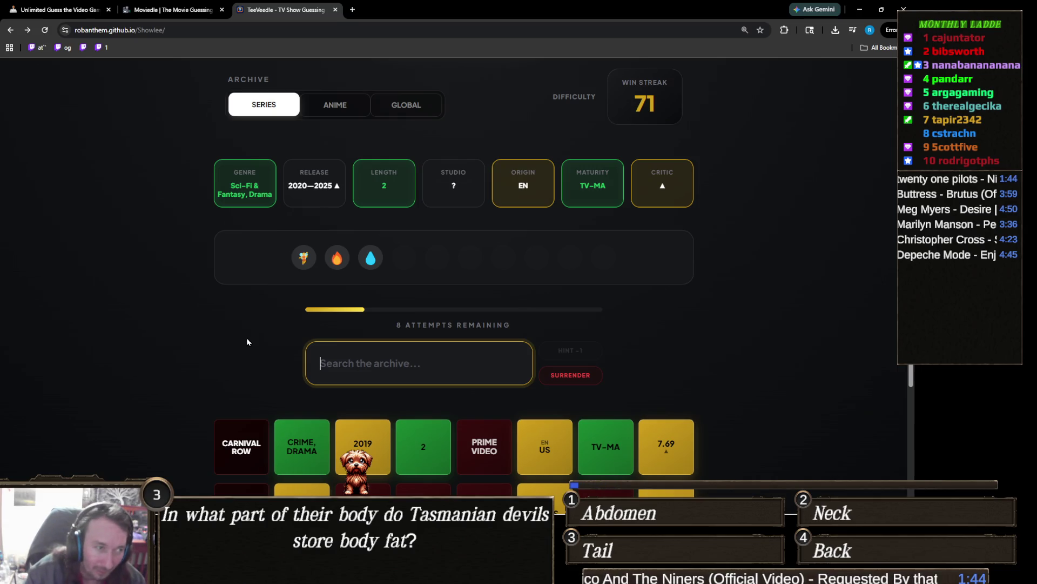
{"action": "scroll", "coordinate": [248, 342], "scroll_direction": "down", "scroll_amount": 3}
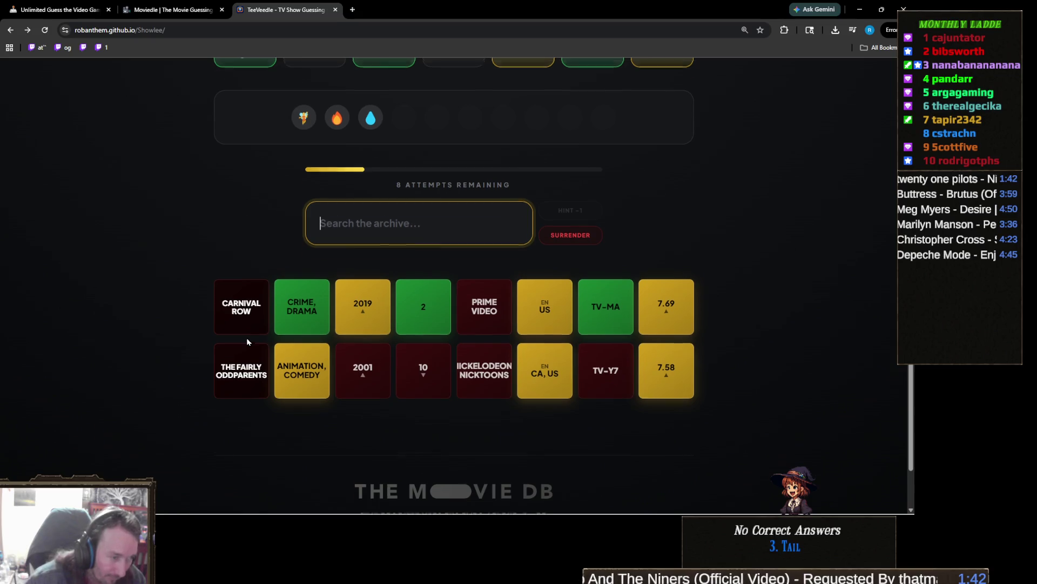
{"action": "scroll", "coordinate": [251, 341], "scroll_direction": "up", "scroll_amount": 3}
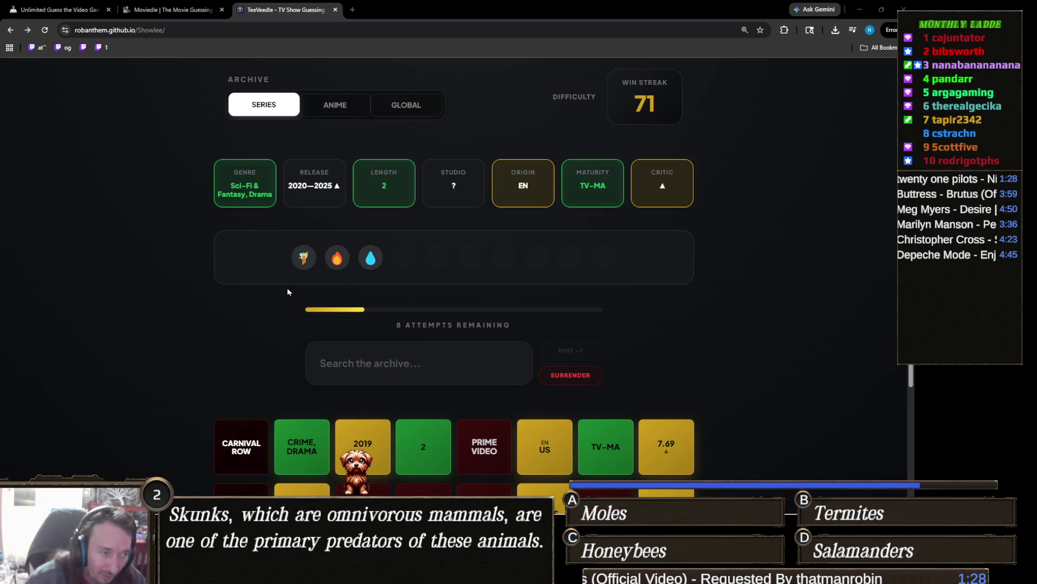
{"action": "left_click", "coordinate": [395, 351]}
{"action": "type", "text": "avatar"}
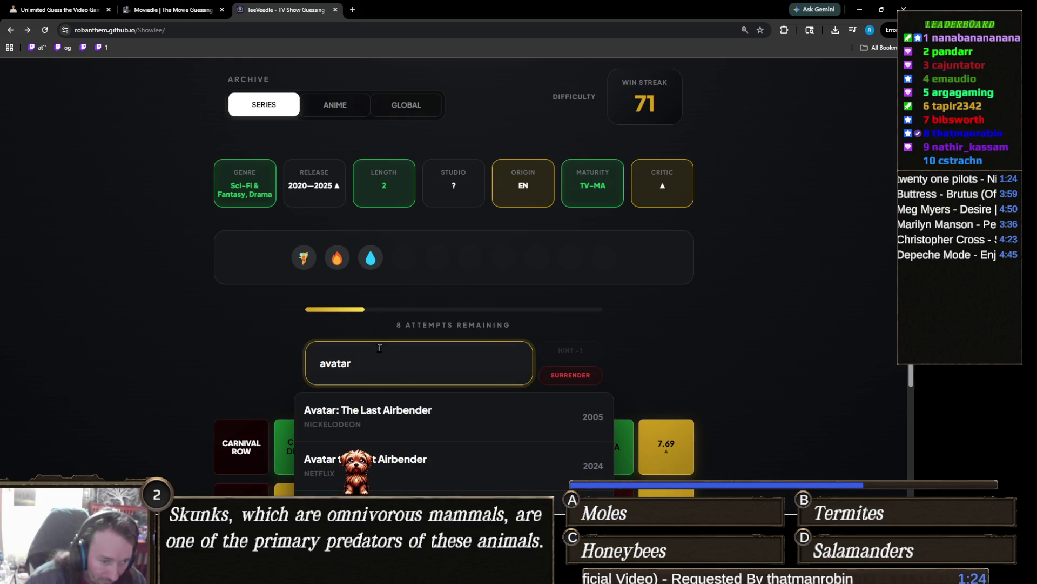
{"action": "scroll", "coordinate": [243, 342], "scroll_direction": "down", "scroll_amount": 1}
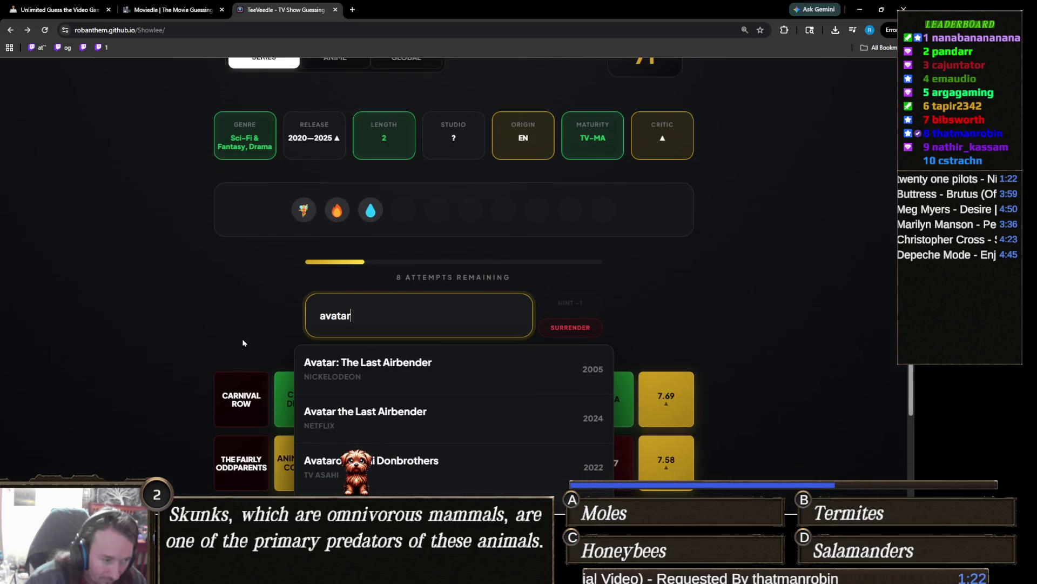
{"action": "left_click", "coordinate": [407, 416]}
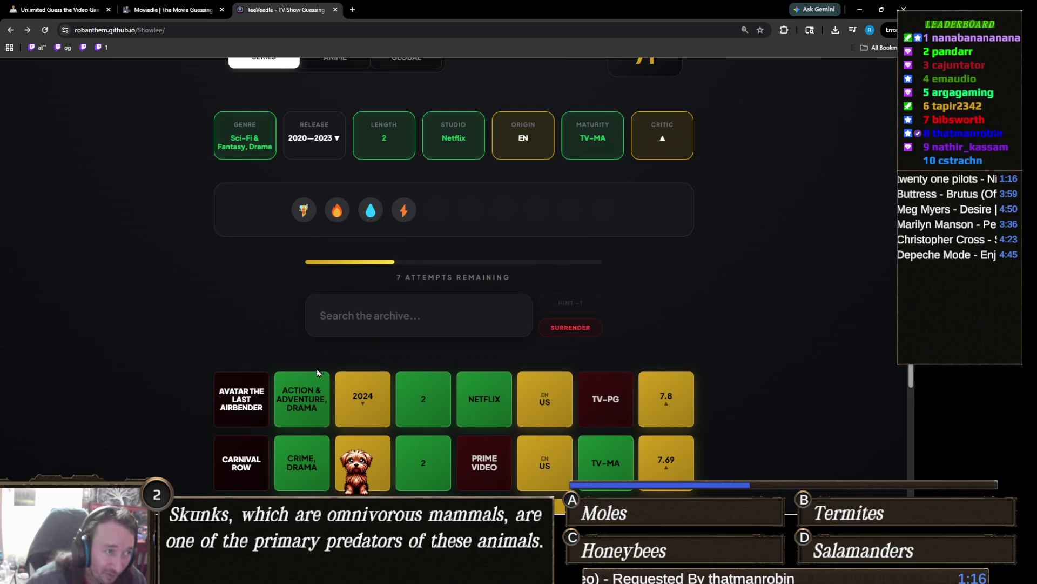
{"action": "scroll", "coordinate": [316, 367], "scroll_direction": "up", "scroll_amount": 1}
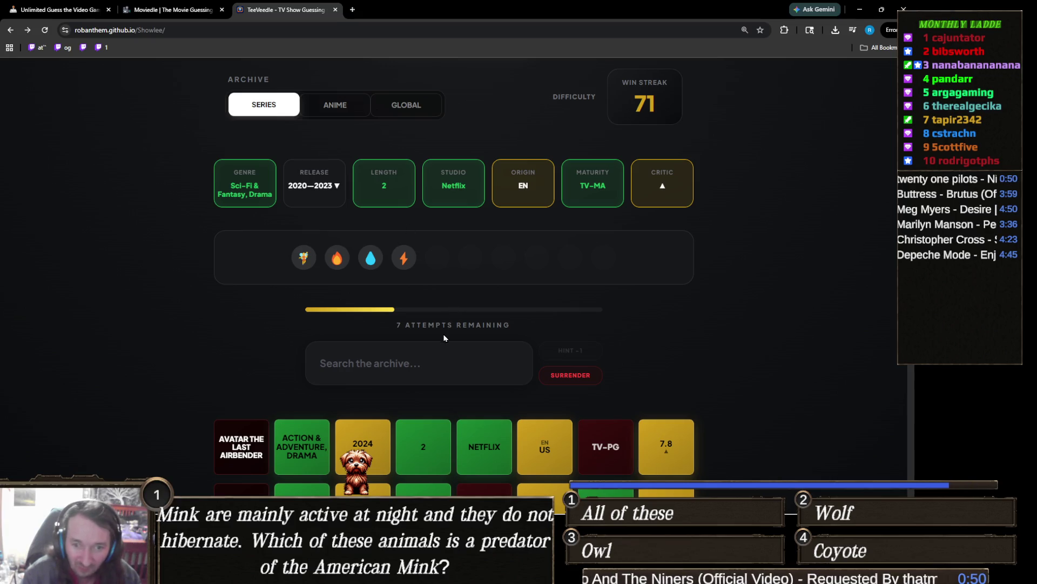
{"action": "left_click", "coordinate": [418, 358]}
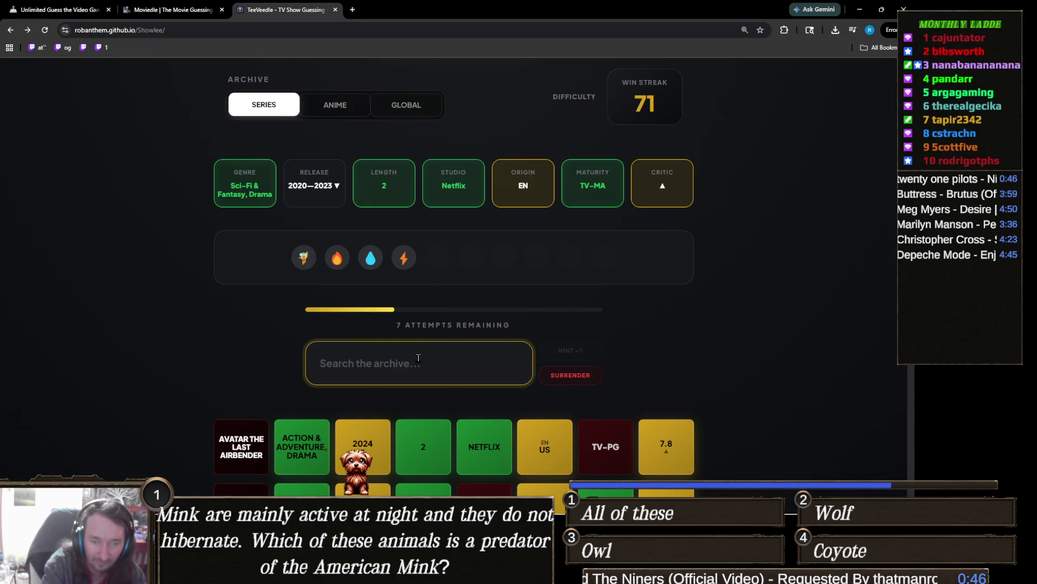
{"action": "type", "text": "captain"}
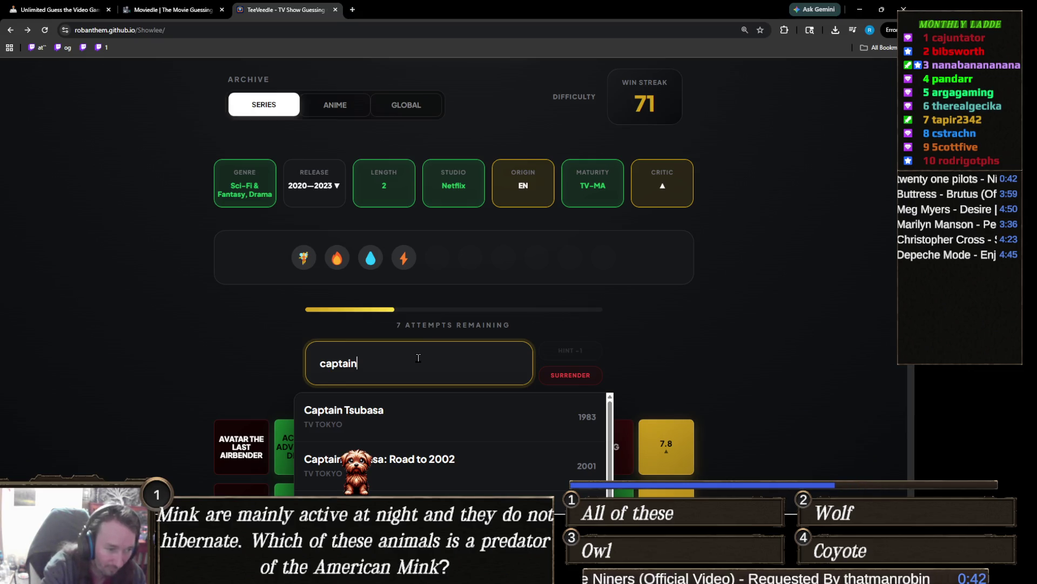
{"action": "scroll", "coordinate": [355, 324], "scroll_direction": "down", "scroll_amount": 3}
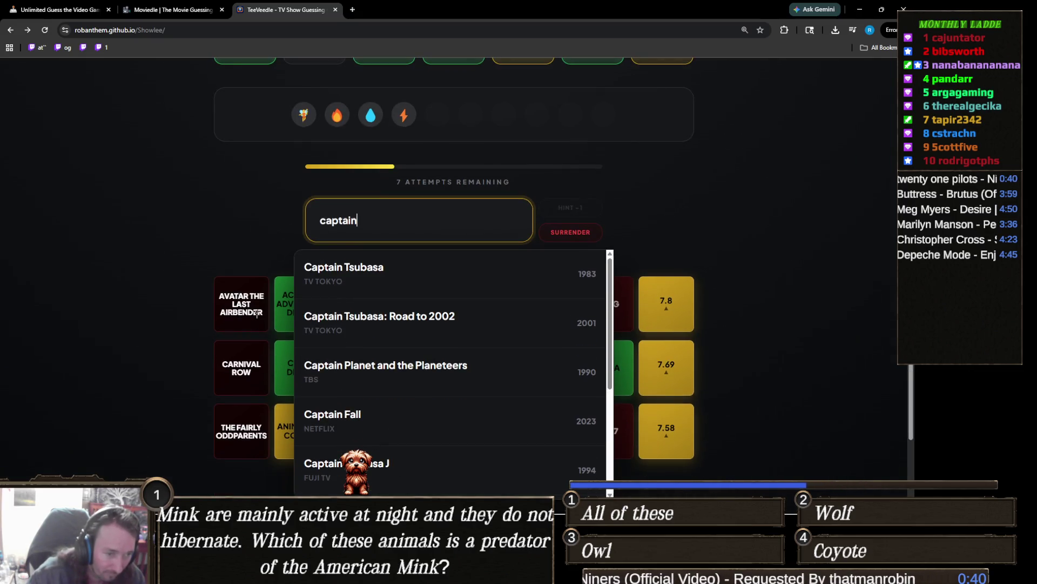
{"action": "type", "text": " pla"}
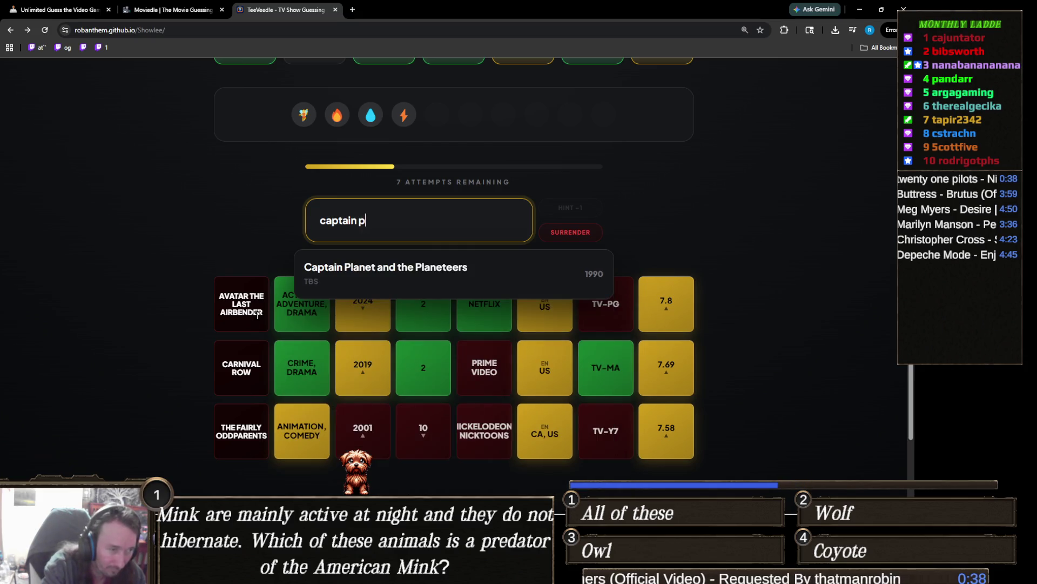
{"action": "scroll", "coordinate": [257, 314], "scroll_direction": "up", "scroll_amount": 5}
{"action": "key", "text": "ctrl+a"}
{"action": "key", "text": "BackSpace"}
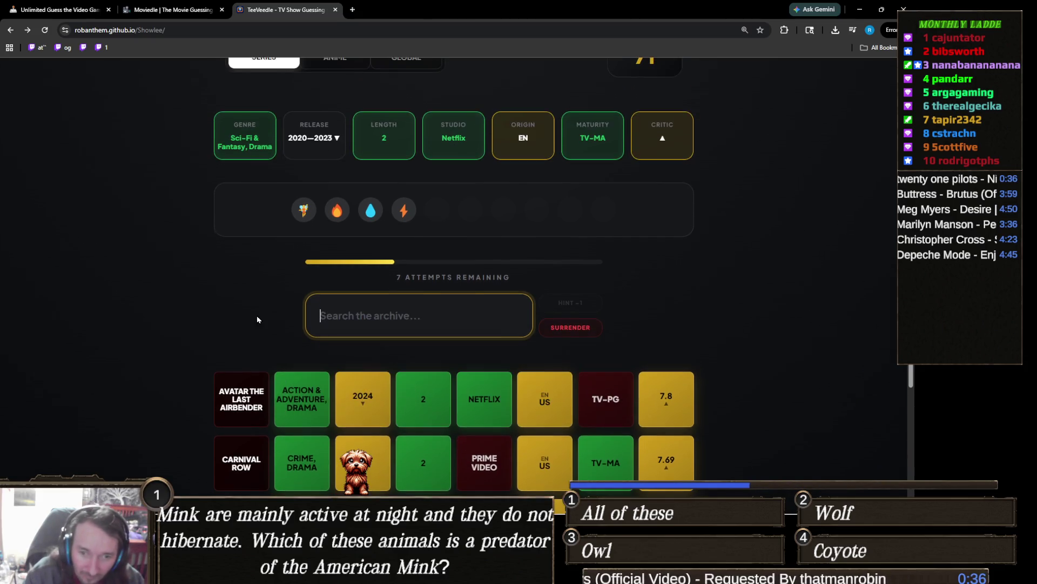
{"action": "scroll", "coordinate": [257, 320], "scroll_direction": "down", "scroll_amount": 2}
{"action": "scroll", "coordinate": [257, 319], "scroll_direction": "up", "scroll_amount": 2}
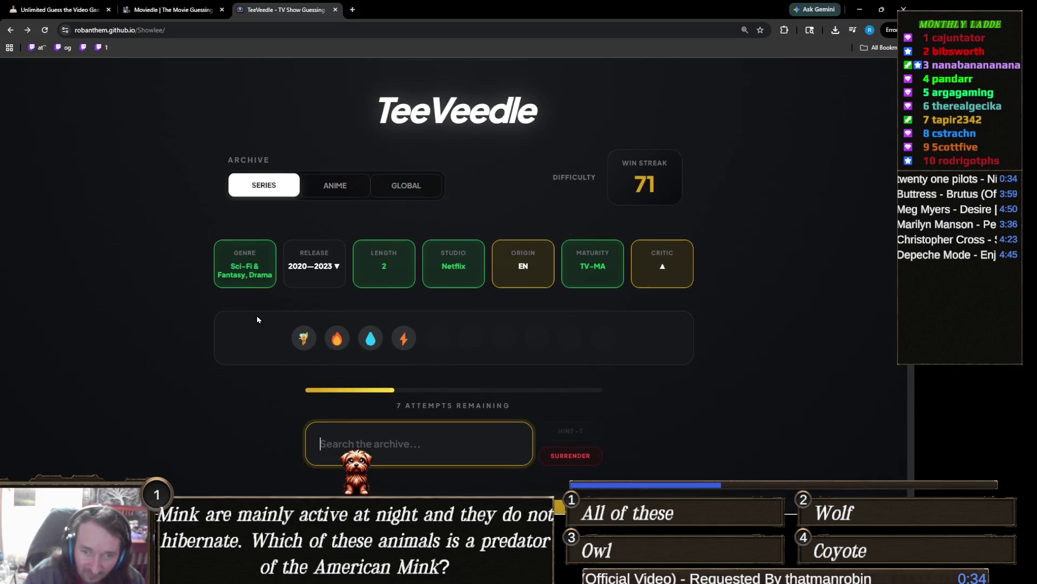
{"action": "scroll", "coordinate": [257, 319], "scroll_direction": "down", "scroll_amount": 2}
{"action": "scroll", "coordinate": [257, 320], "scroll_direction": "up", "scroll_amount": 1}
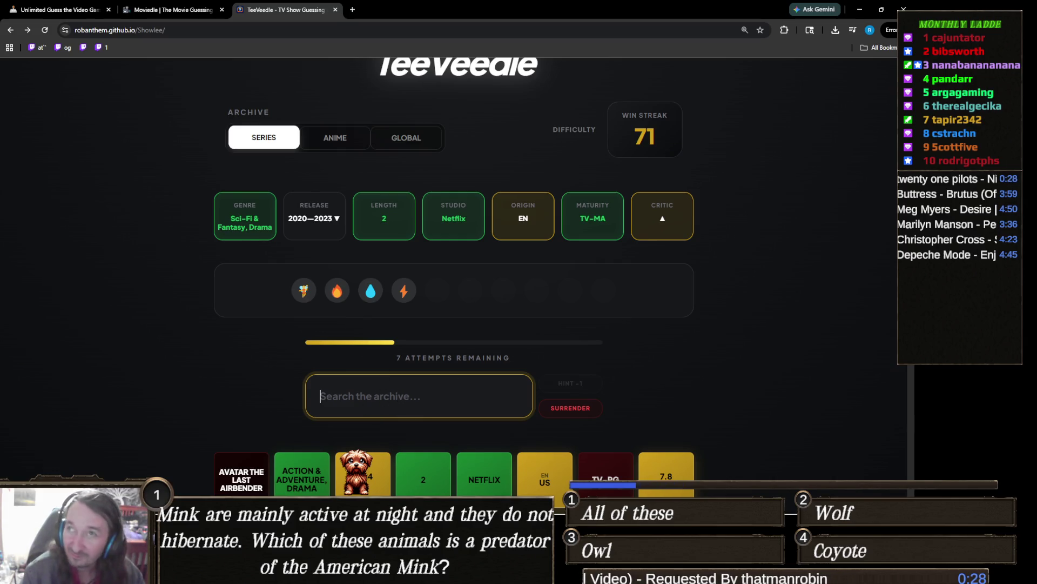
{"action": "key", "text": "alt+Tab"}
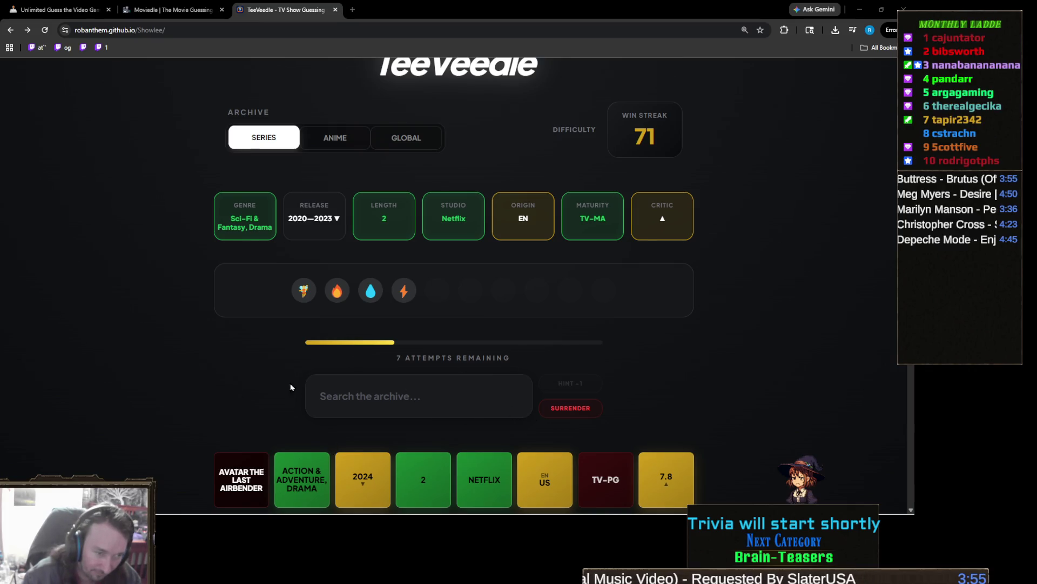
Search the archive for 'magician', then clear the search text
{"action": "left_click", "coordinate": [478, 390]}
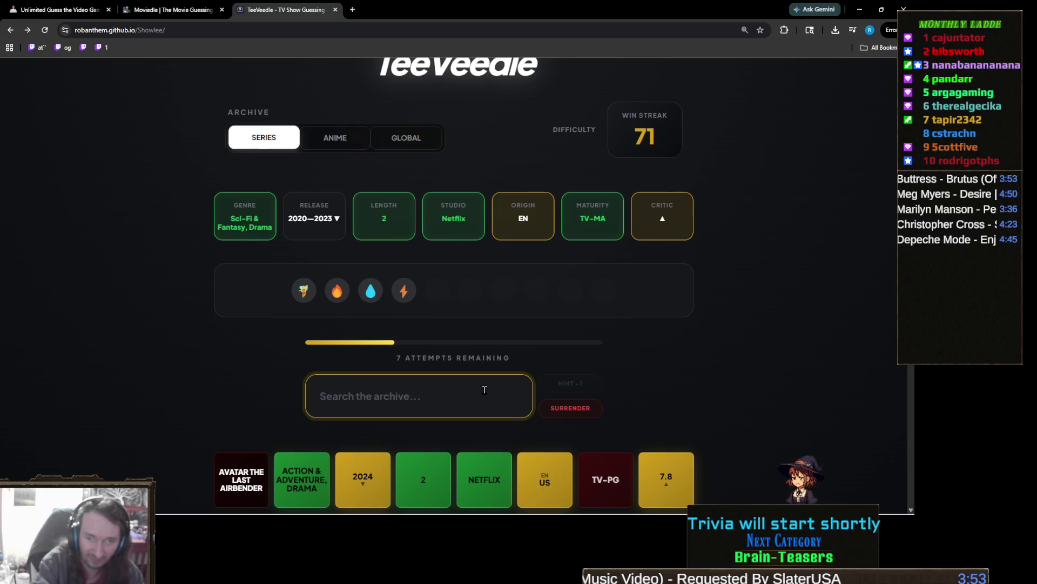
{"action": "type", "text": "magician"}
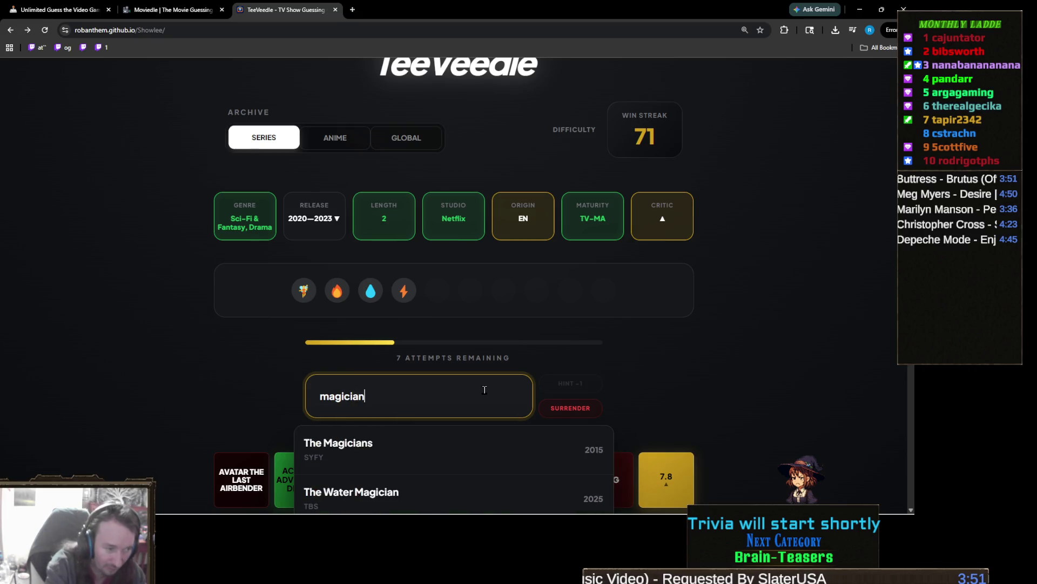
{"action": "scroll", "coordinate": [306, 339], "scroll_direction": "down", "scroll_amount": 2}
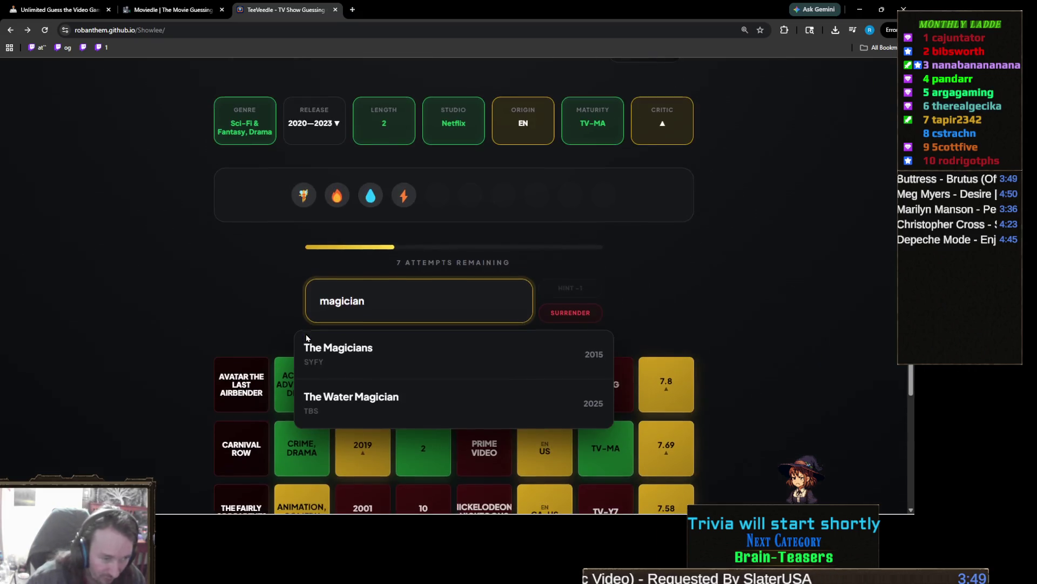
{"action": "scroll", "coordinate": [306, 339], "scroll_direction": "up", "scroll_amount": 1}
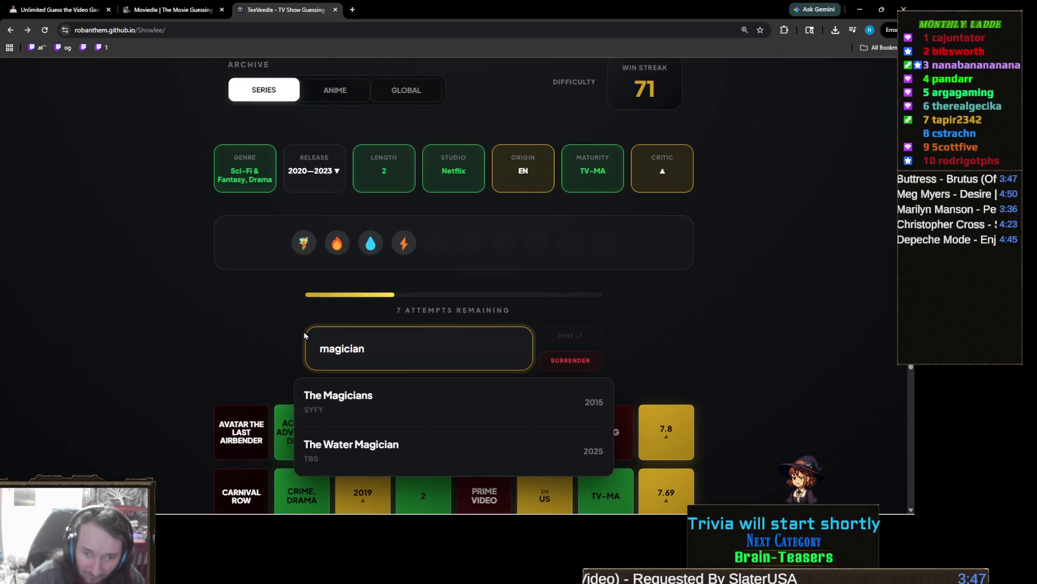
{"action": "key", "text": "ctrl+a"}
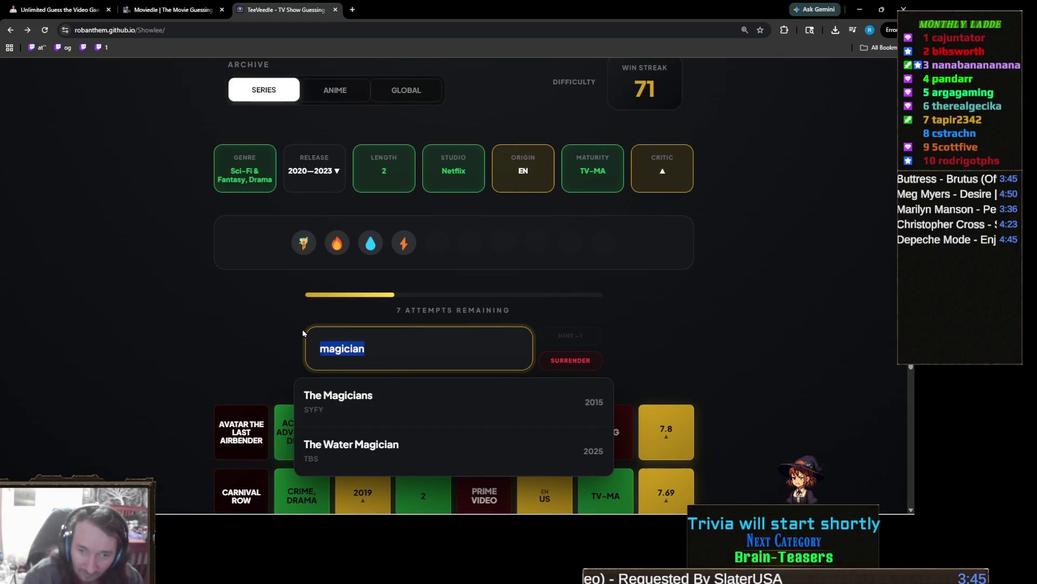
{"action": "key", "text": "BackSpace"}
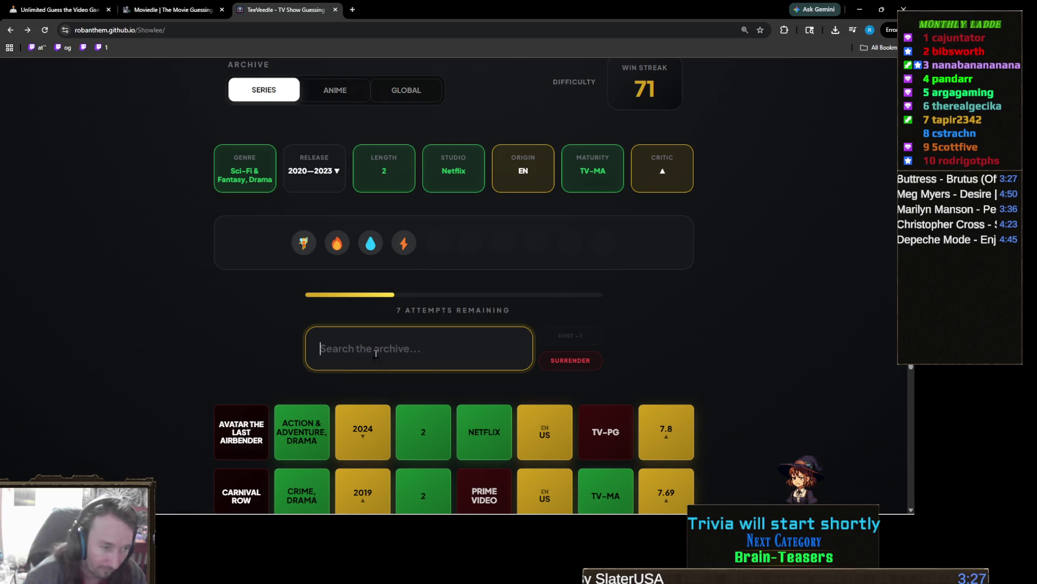
Guess Wednesday and reveal the fairy boarding-school plot hint
{"action": "type", "text": "wed"}
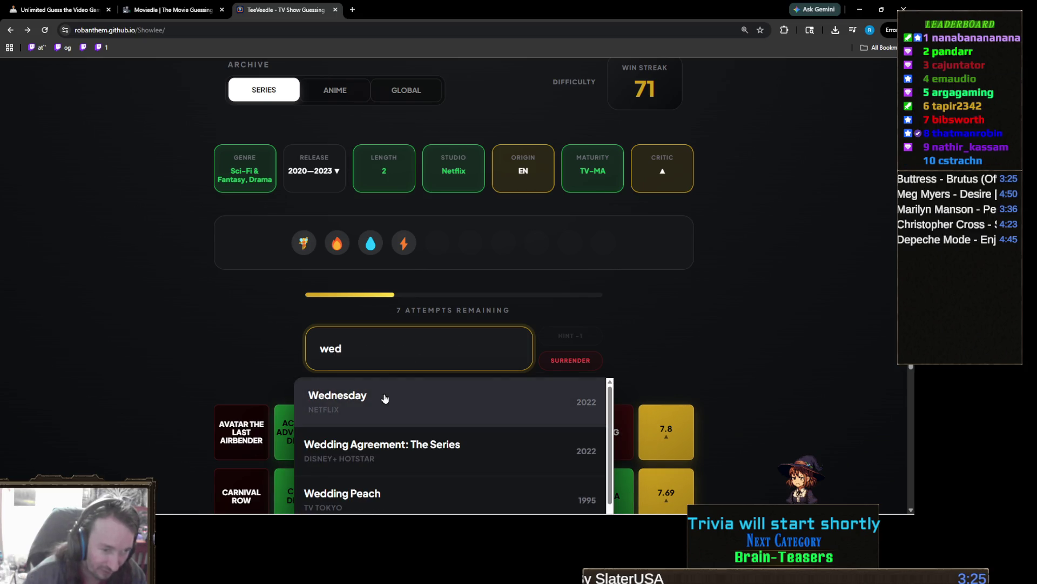
{"action": "left_click", "coordinate": [376, 403]}
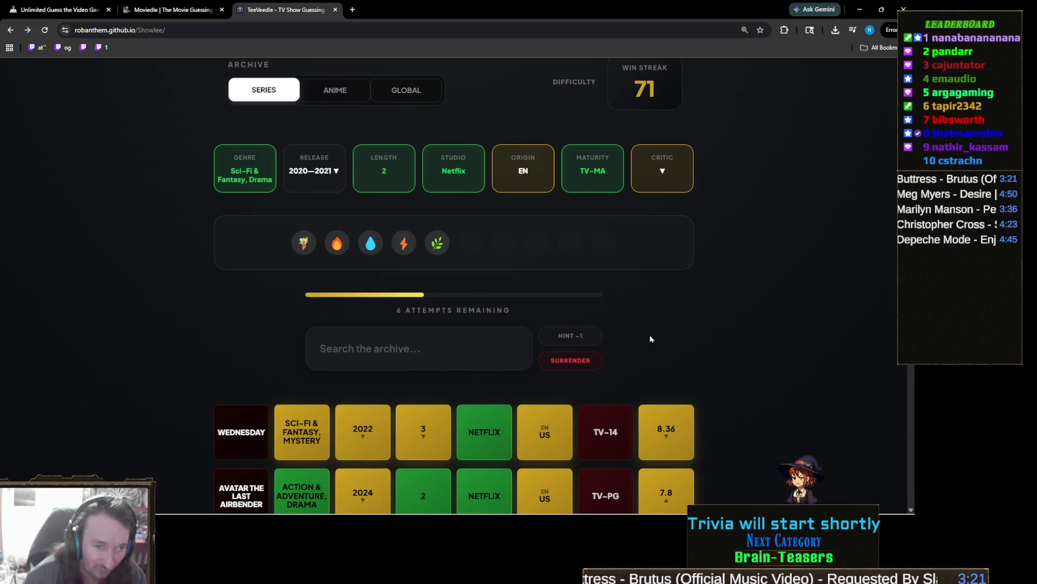
{"action": "left_click", "coordinate": [590, 334]}
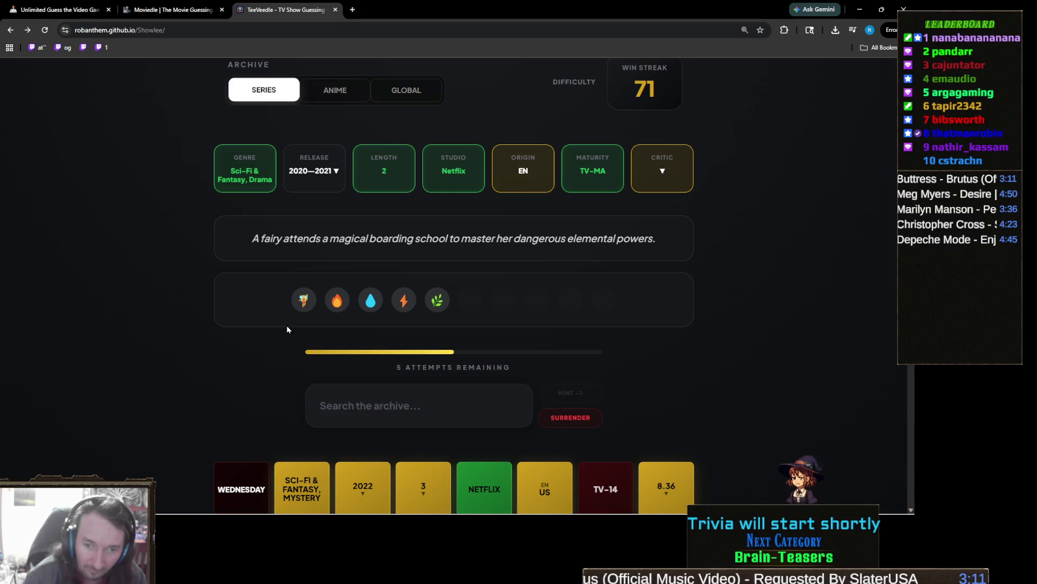
{"action": "left_click", "coordinate": [442, 397]}
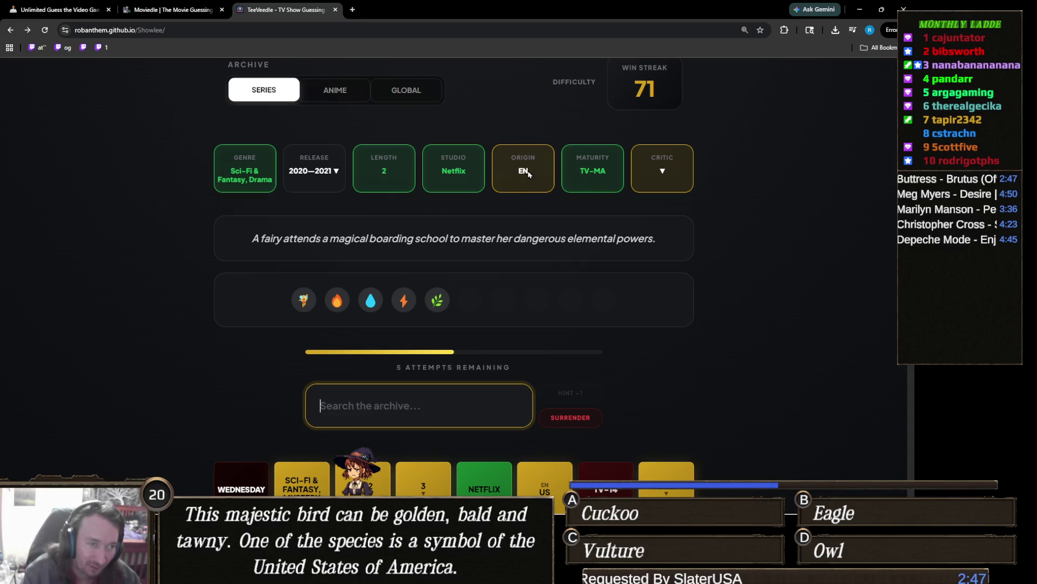
{"action": "scroll", "coordinate": [535, 179], "scroll_direction": "down", "scroll_amount": 3}
{"action": "scroll", "coordinate": [539, 303], "scroll_direction": "down", "scroll_amount": 2}
{"action": "scroll", "coordinate": [538, 303], "scroll_direction": "up", "scroll_amount": 8}
{"action": "scroll", "coordinate": [538, 300], "scroll_direction": "down", "scroll_amount": 7}
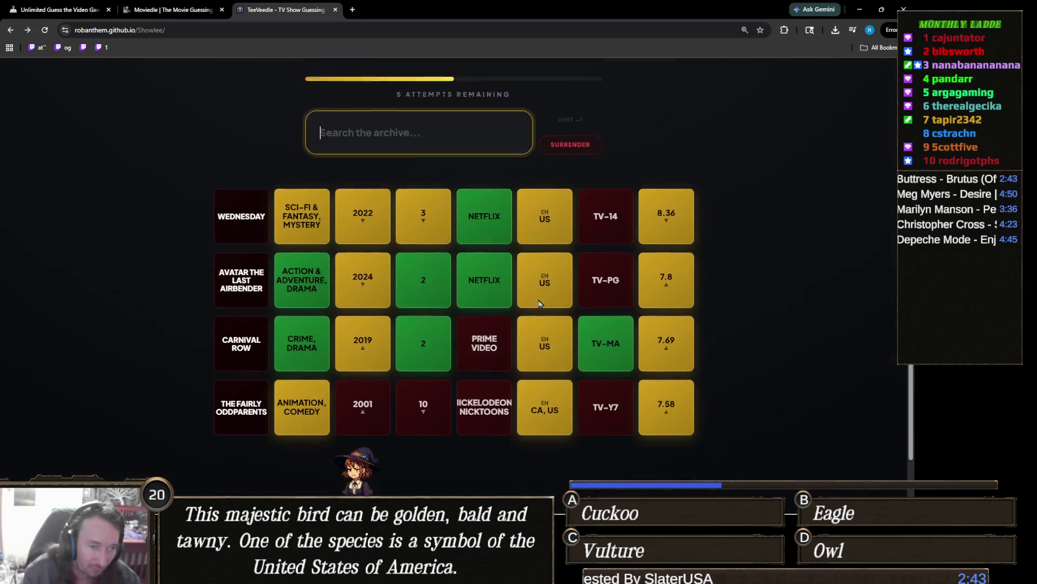
{"action": "scroll", "coordinate": [565, 290], "scroll_direction": "up", "scroll_amount": 4}
{"action": "scroll", "coordinate": [565, 290], "scroll_direction": "up", "scroll_amount": 3}
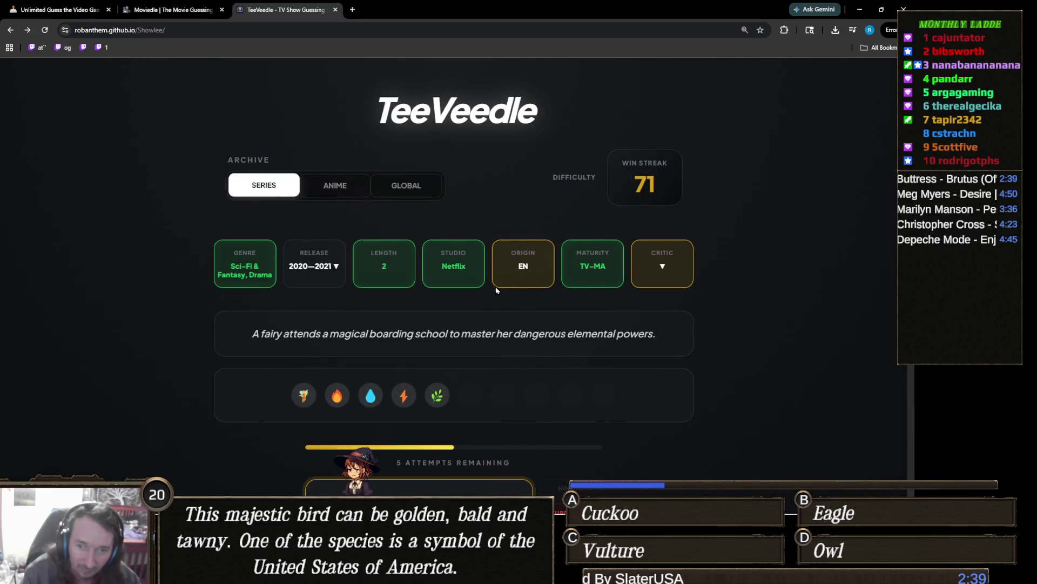
{"action": "scroll", "coordinate": [506, 282], "scroll_direction": "down", "scroll_amount": 3}
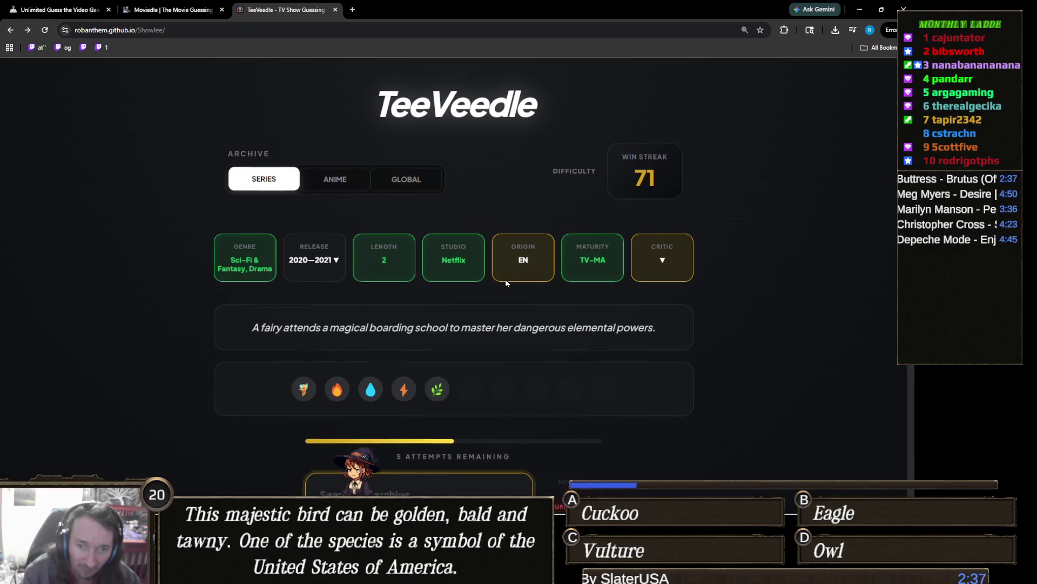
{"action": "scroll", "coordinate": [507, 282], "scroll_direction": "up", "scroll_amount": 2}
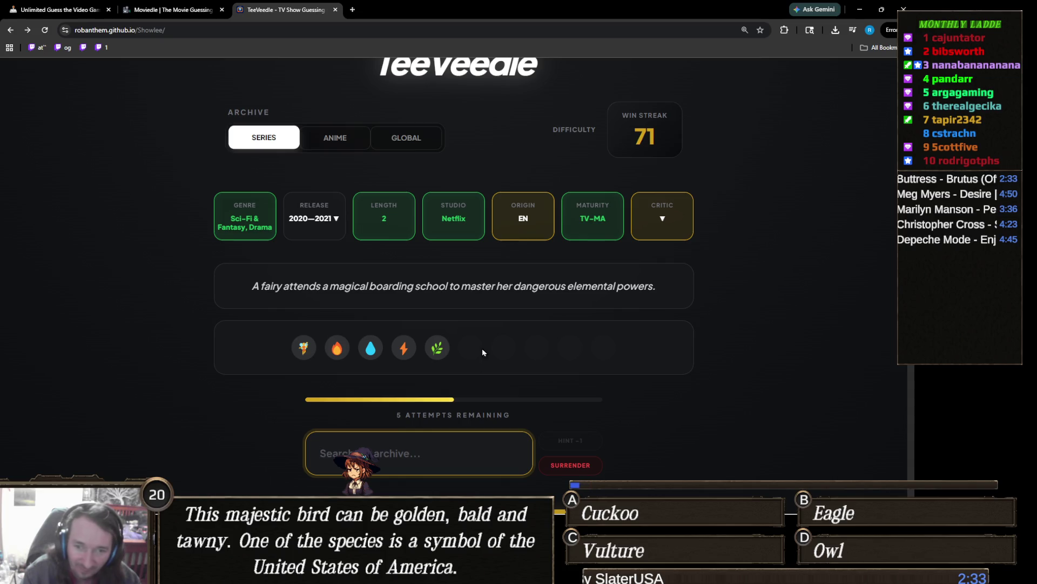
{"action": "type", "text": "fate"}
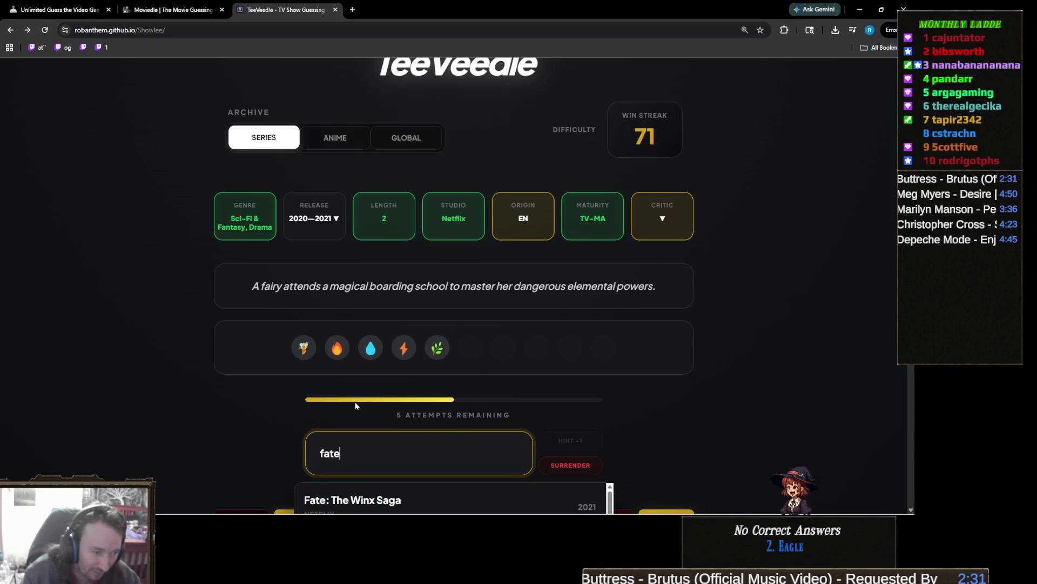
Win with Fate: The Winx Saga, then switch back to the Finding Fern 2 Unity window
{"action": "scroll", "coordinate": [160, 330], "scroll_direction": "down", "scroll_amount": 2}
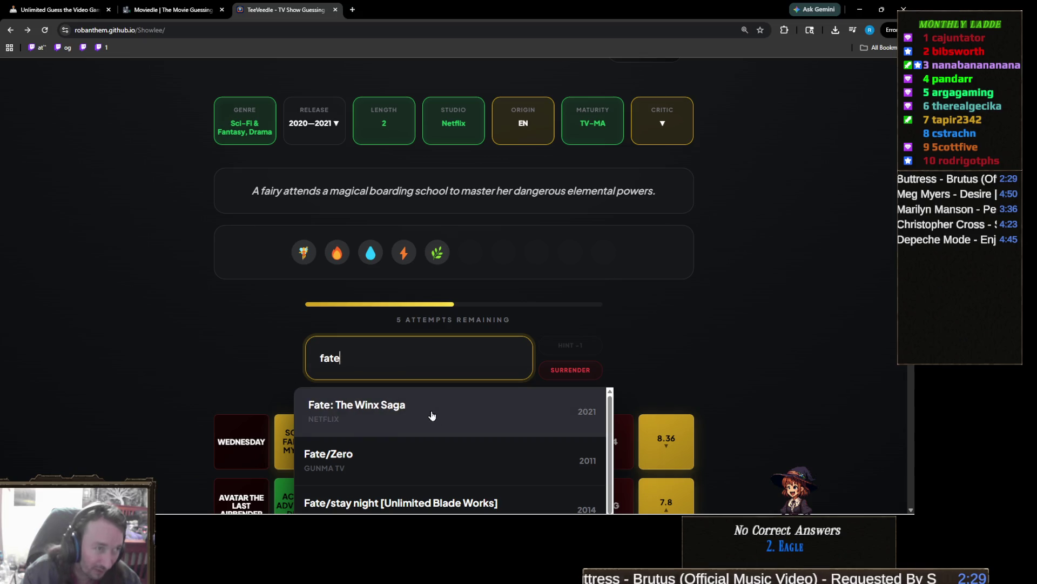
{"action": "left_click", "coordinate": [389, 409]}
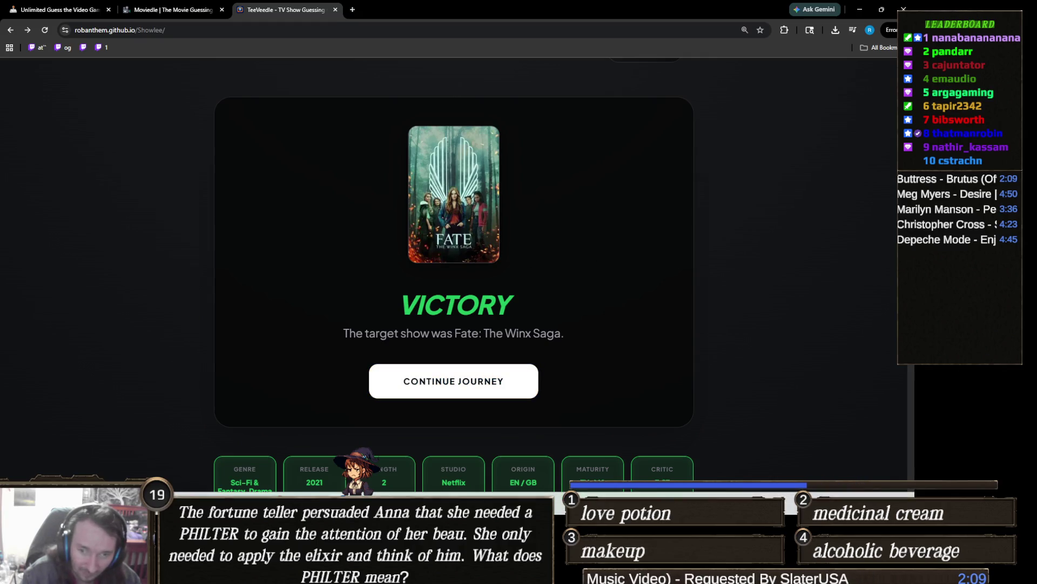
{"action": "mouse_move", "coordinate": [382, 573]}
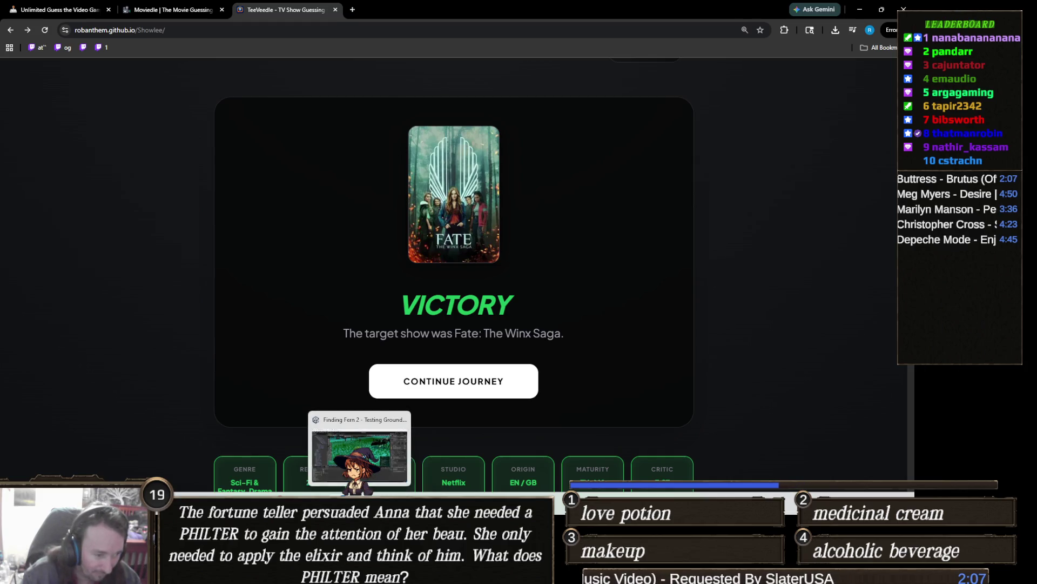
{"action": "left_click", "coordinate": [359, 457]}
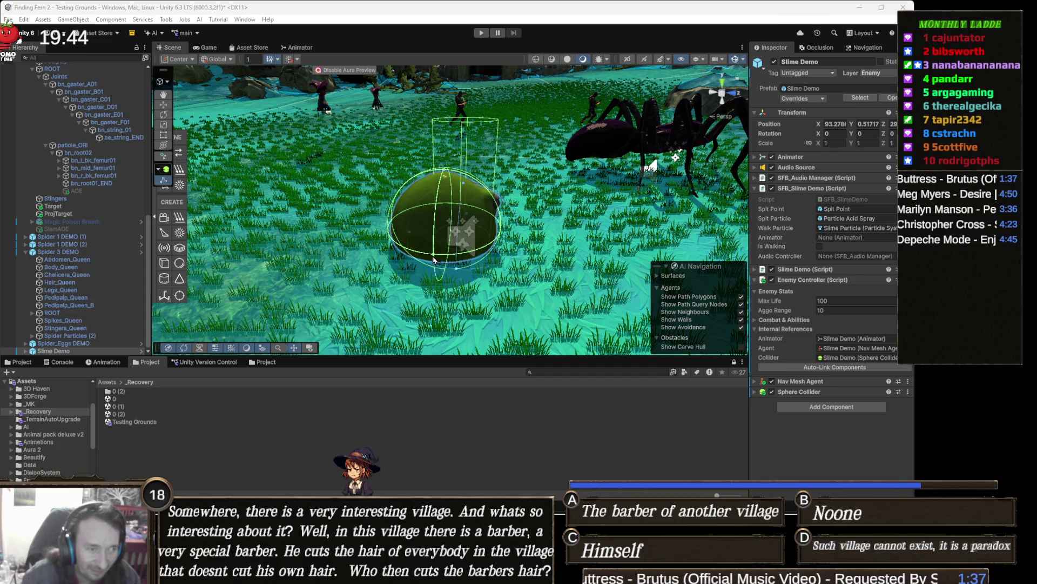
Set the Slime Demo's Nav Mesh Agent speed to 2
{"action": "left_click_drag", "start_coordinate": [562, 241], "coordinate": [500, 239]}
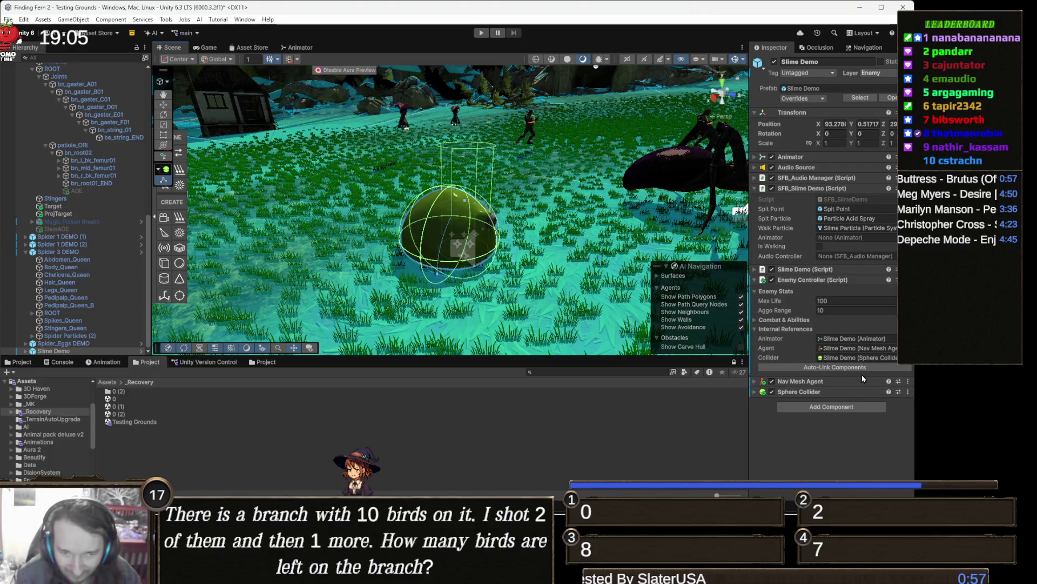
{"action": "left_click", "coordinate": [815, 381]}
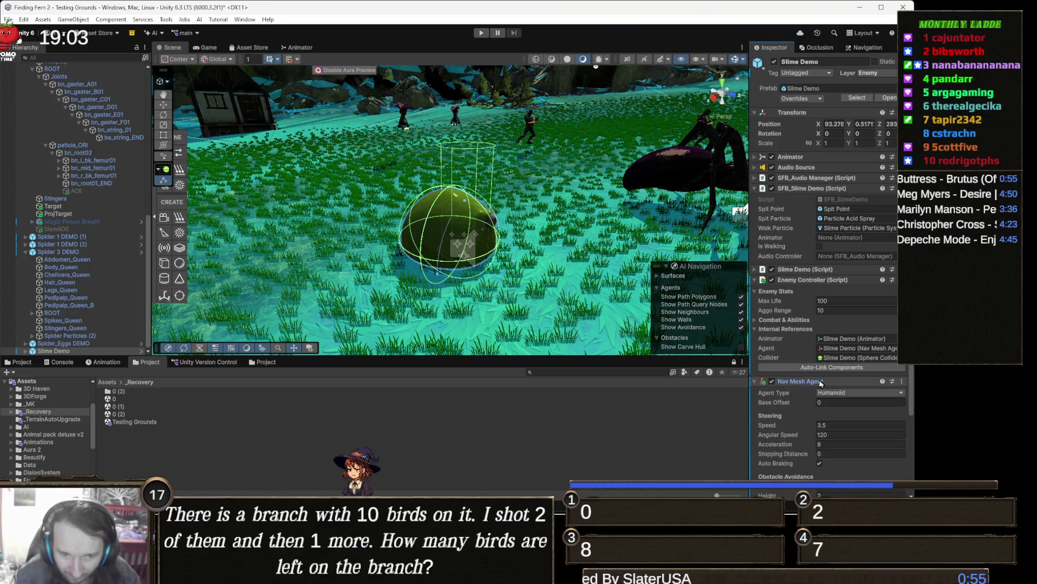
{"action": "left_click", "coordinate": [838, 425]}
{"action": "type", "text": "2"}
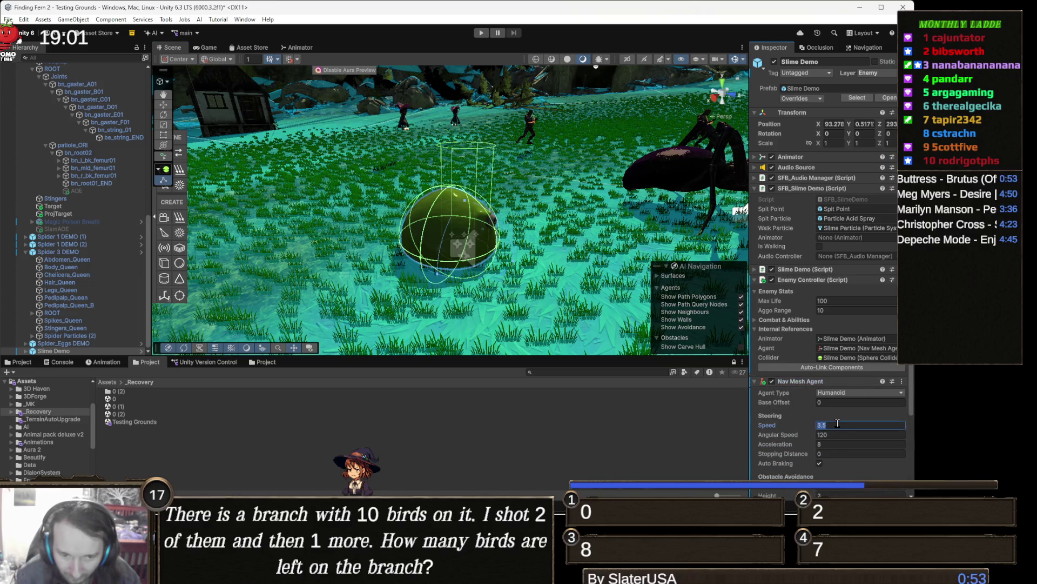
{"action": "left_click_drag", "start_coordinate": [459, 136], "coordinate": [483, 158]}
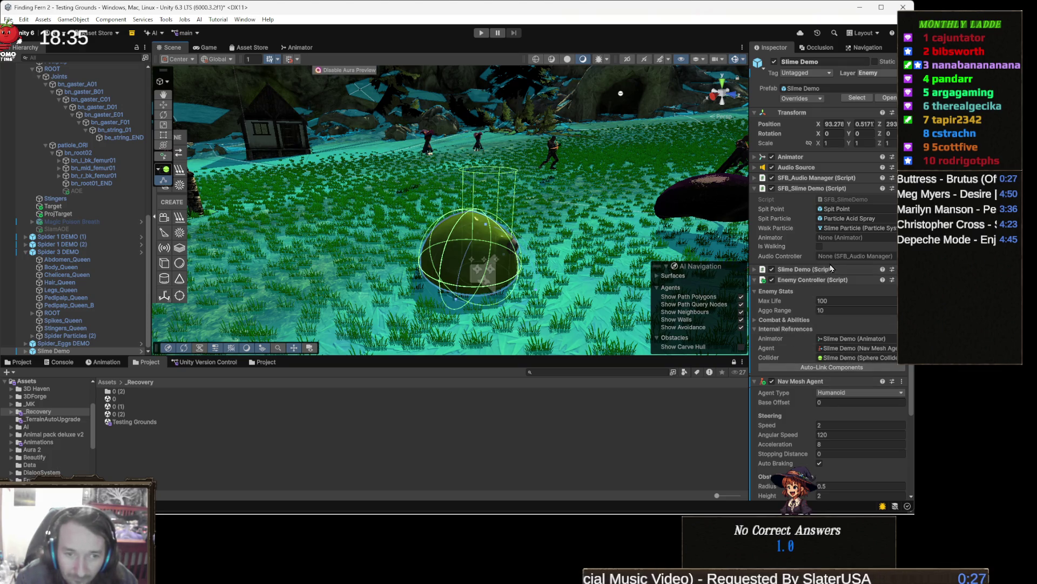
Add two Stab Attacks so Melee/Skill Attacks holds three, then show the Animator
{"action": "left_click", "coordinate": [805, 329]}
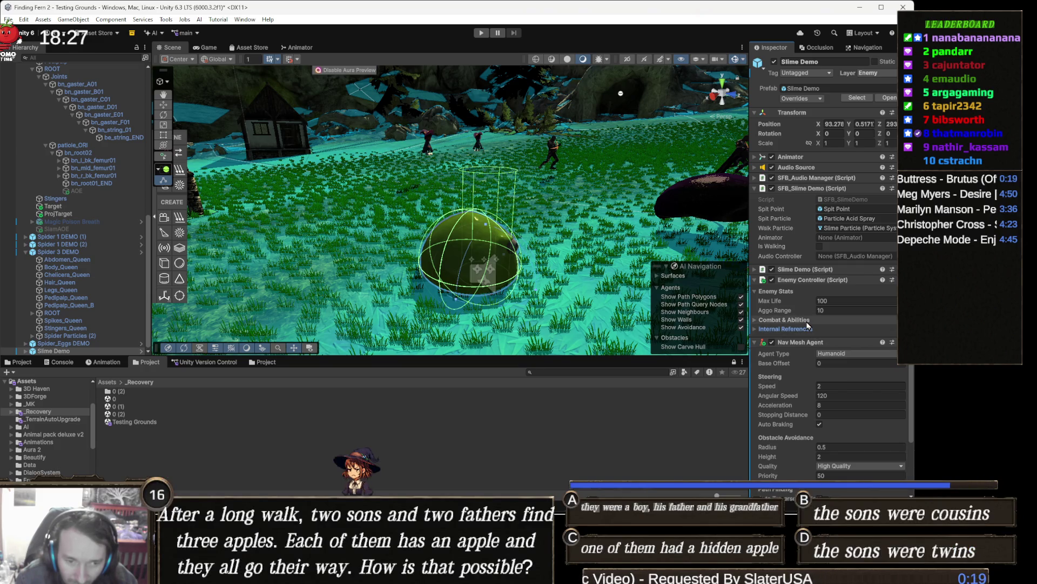
{"action": "left_click", "coordinate": [808, 324]}
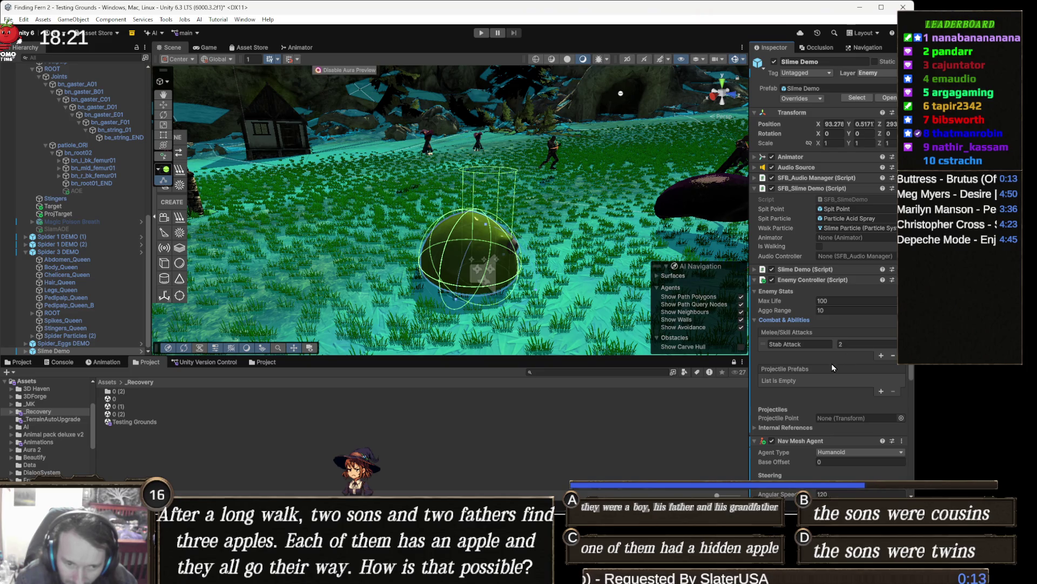
{"action": "left_click", "coordinate": [882, 355]}
{"action": "left_click", "coordinate": [882, 367]}
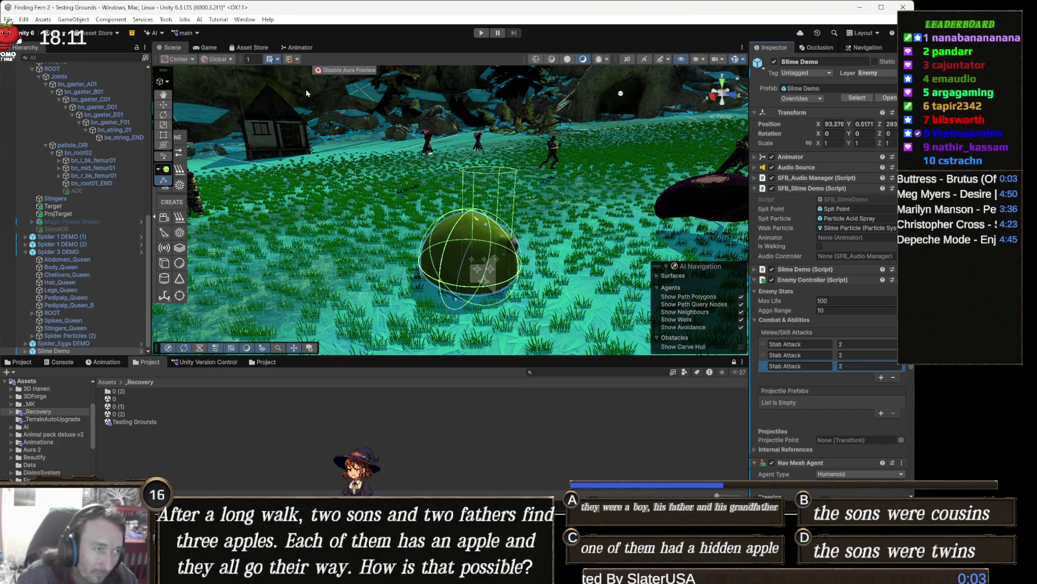
{"action": "scroll", "coordinate": [286, 199], "scroll_direction": "up", "scroll_amount": 2}
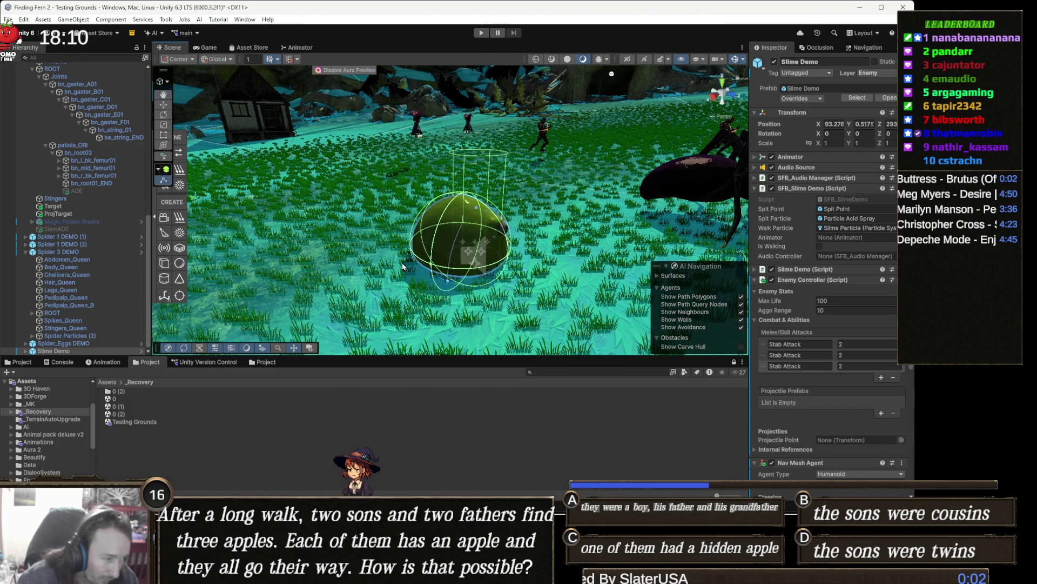
{"action": "left_click", "coordinate": [304, 47]}
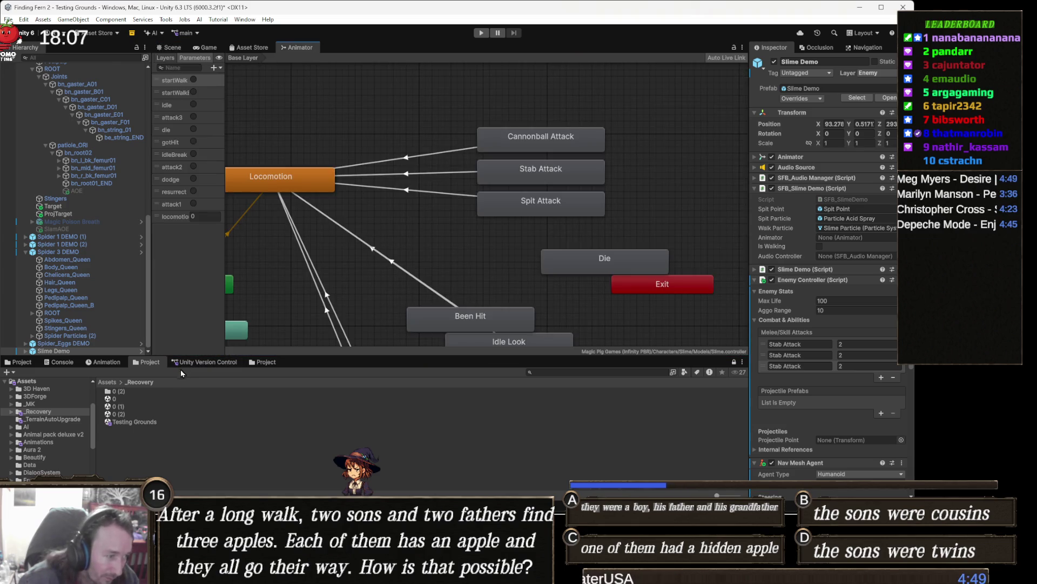
Preview the Cannonball Attack animation and shift the Been Hit state slightly right
{"action": "left_click", "coordinate": [22, 362]}
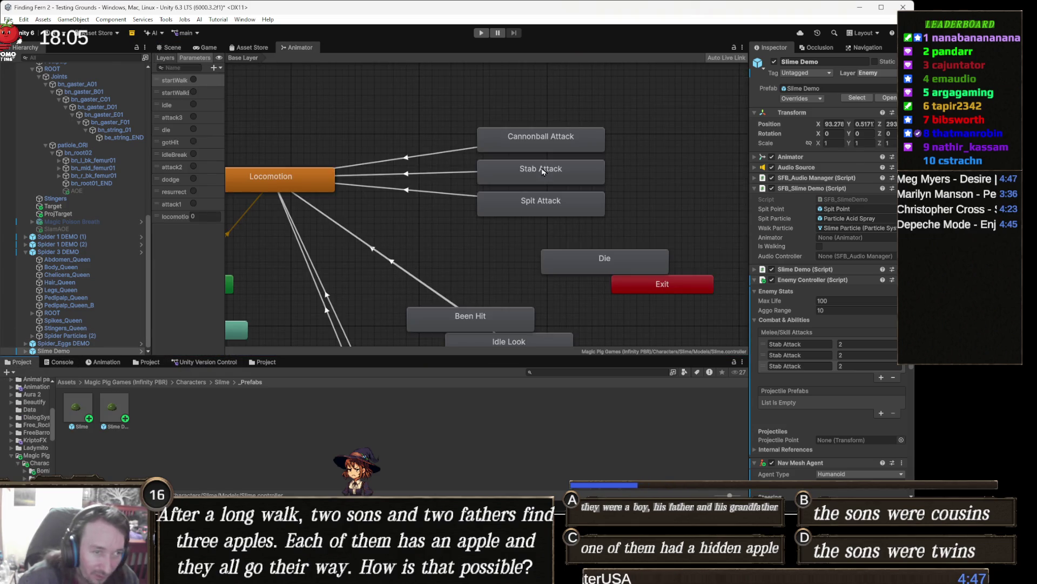
{"action": "left_click", "coordinate": [571, 140]}
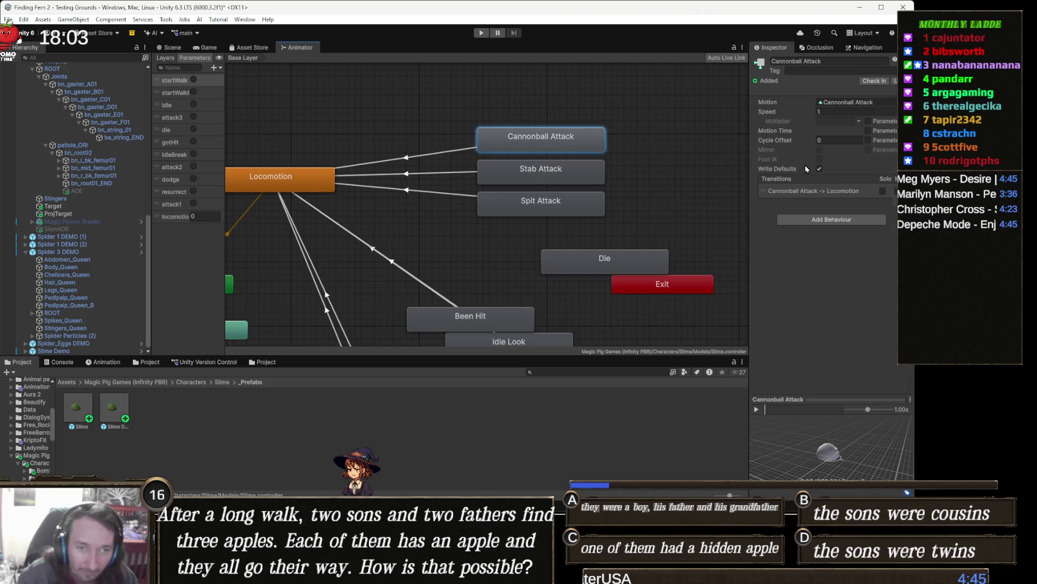
{"action": "left_click", "coordinate": [757, 412]}
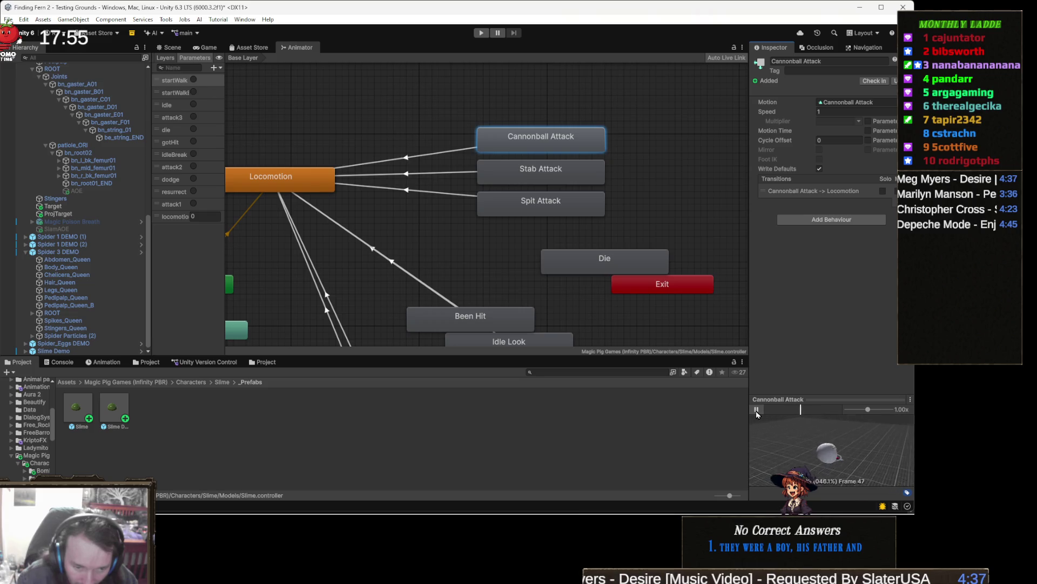
{"action": "left_click", "coordinate": [757, 410]}
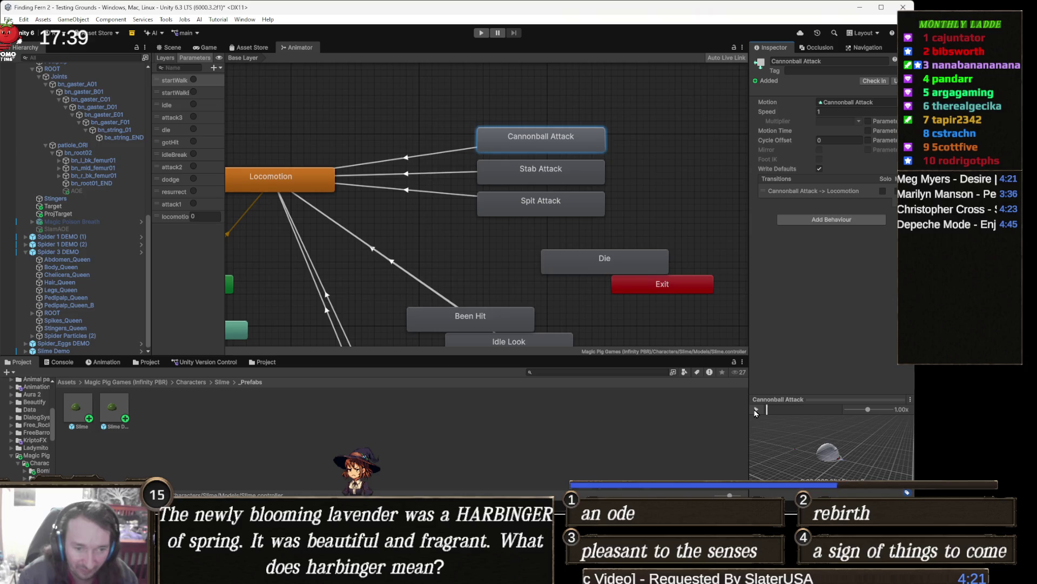
{"action": "left_click_drag", "start_coordinate": [441, 310], "coordinate": [528, 313]}
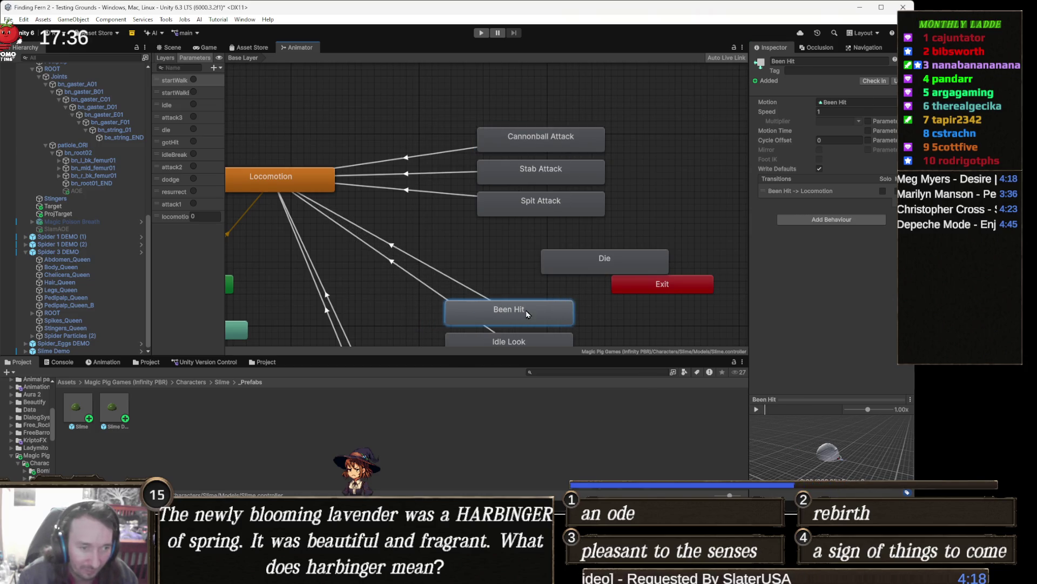
Preview the Stab and Spit Attack animations, then locate the Cannonball Attack clip in the project
{"action": "left_click", "coordinate": [585, 174]}
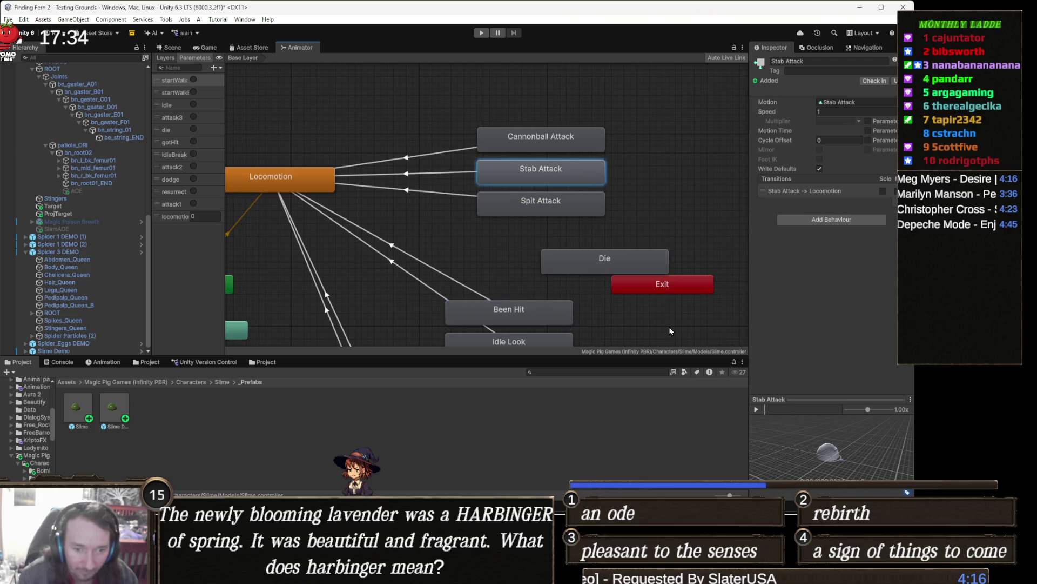
{"action": "left_click", "coordinate": [757, 409]}
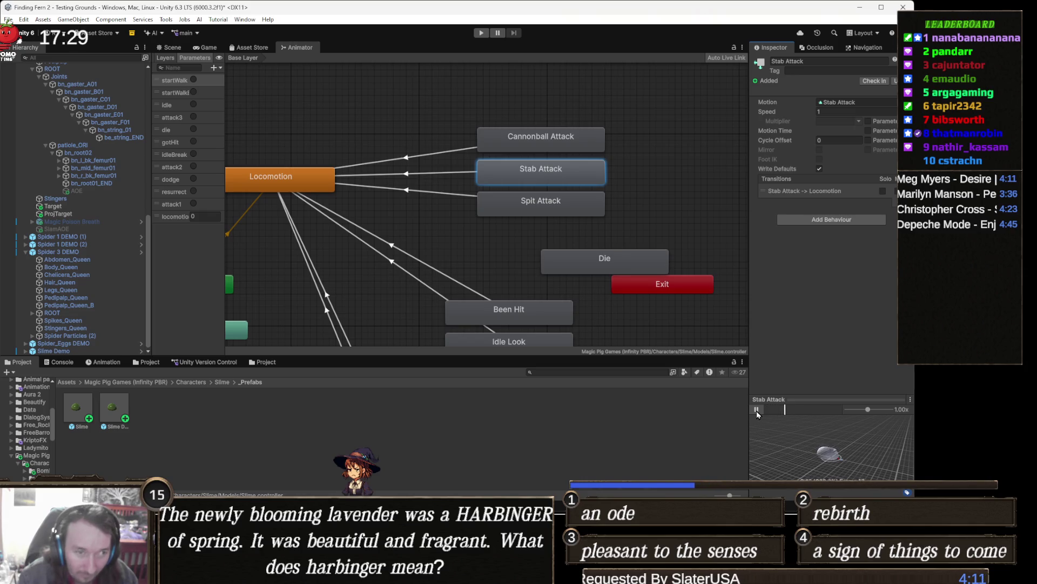
{"action": "left_click", "coordinate": [756, 410]}
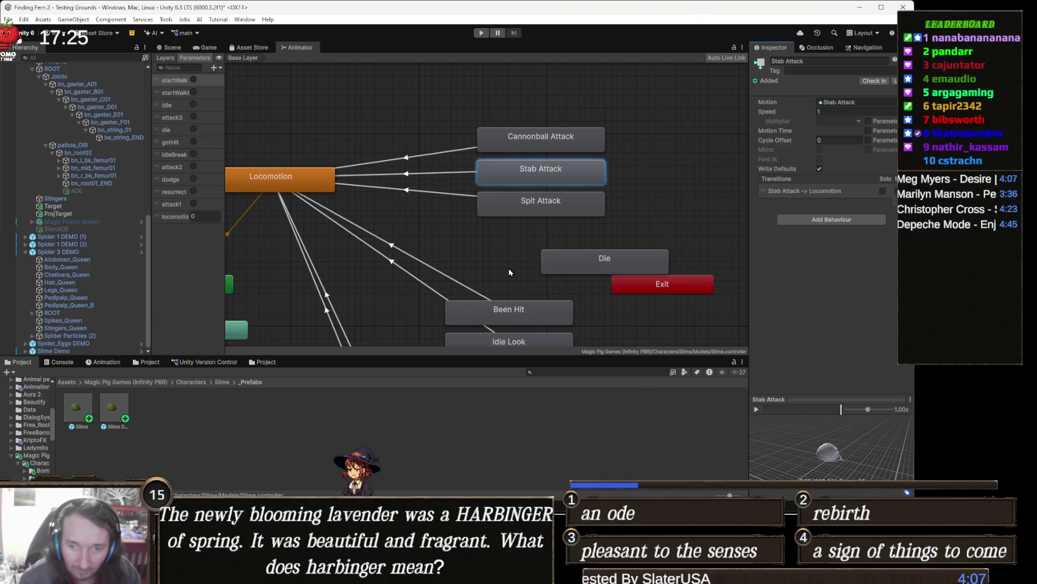
{"action": "left_click", "coordinate": [567, 205]}
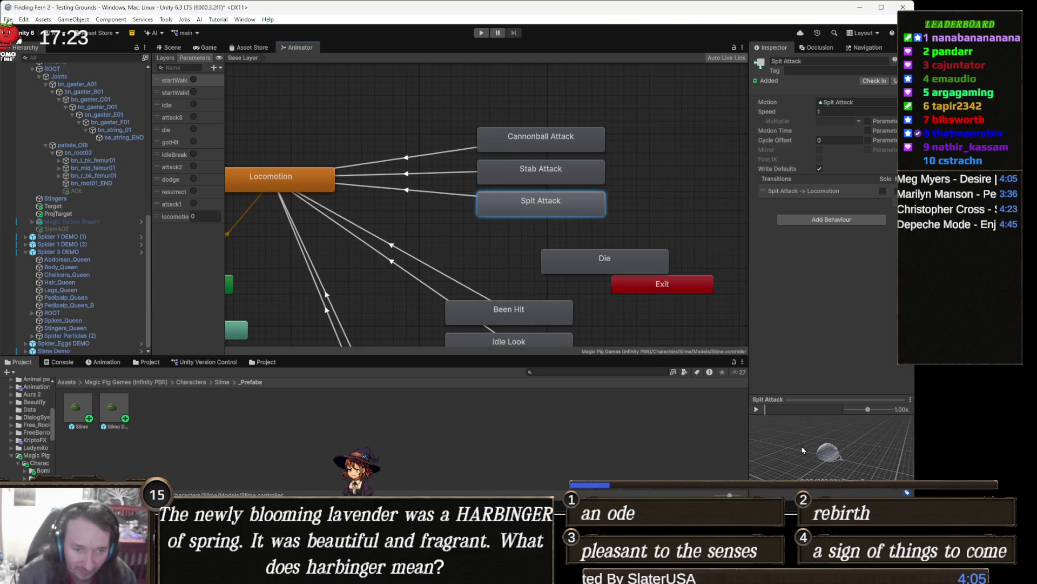
{"action": "left_click", "coordinate": [757, 409]}
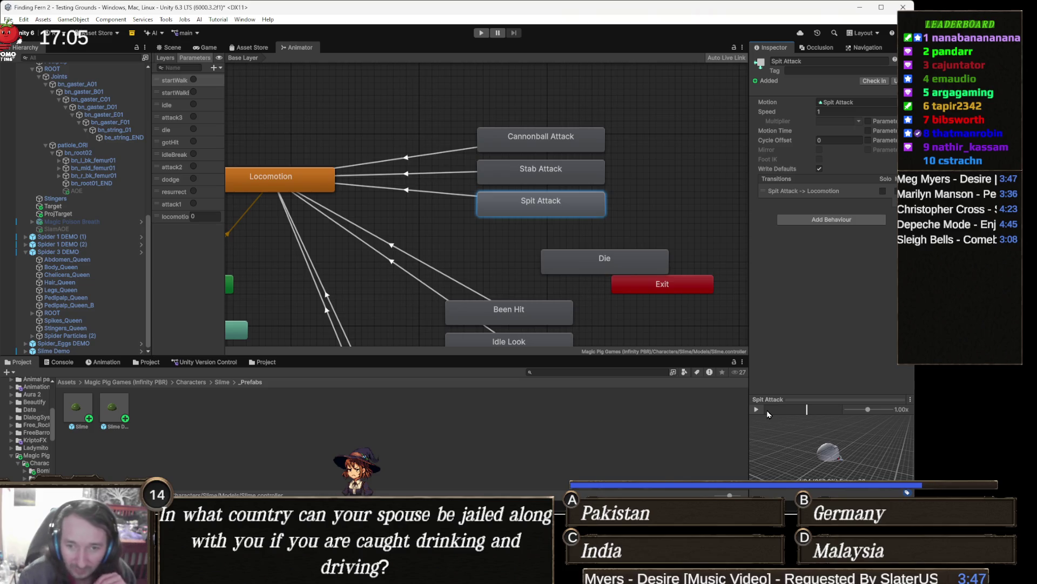
{"action": "left_click", "coordinate": [540, 142]}
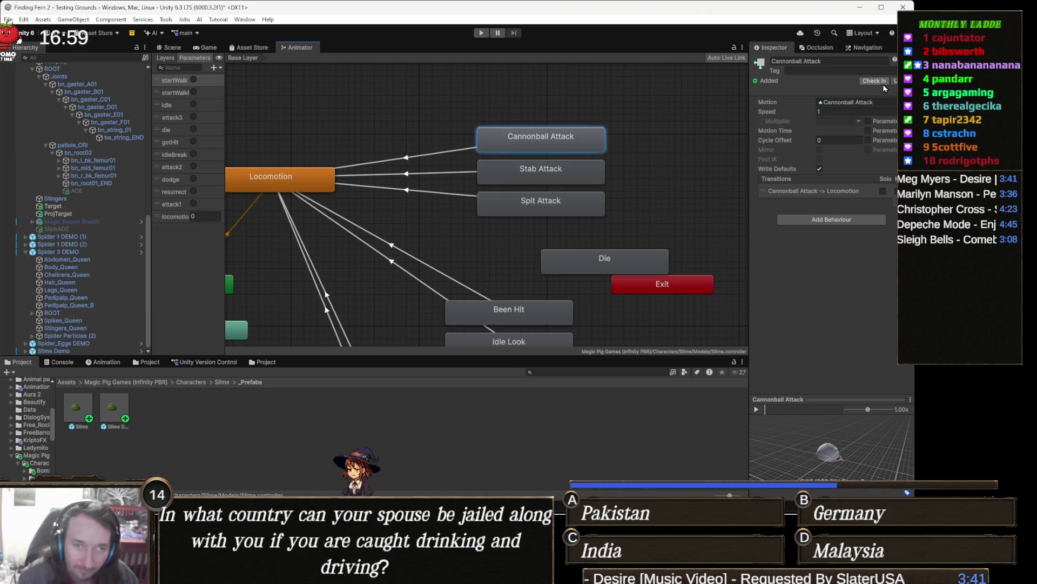
{"action": "left_click", "coordinate": [868, 102]}
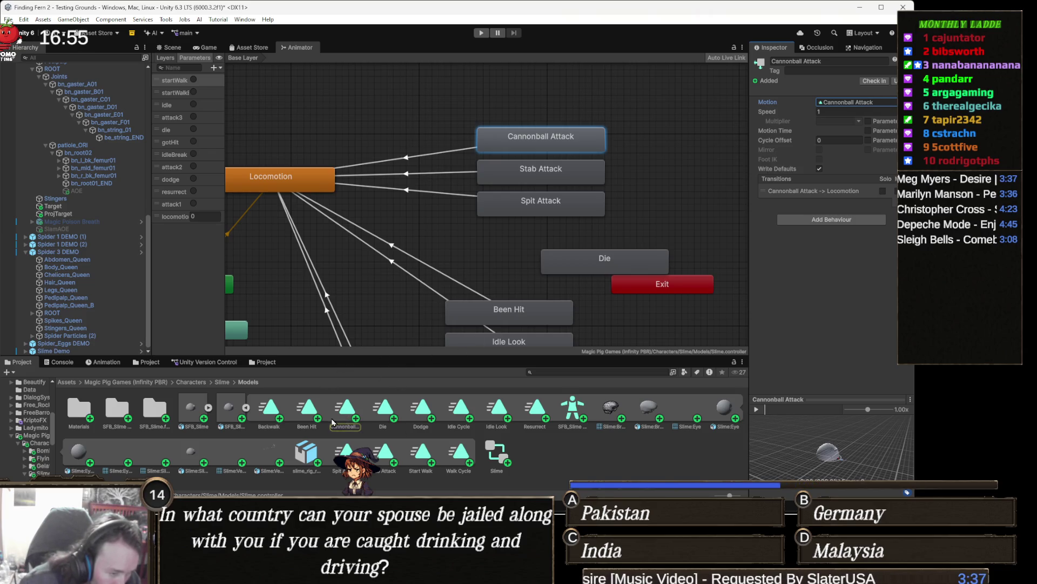
Duplicate the Cannonball, Spit and Stab Attack clips from the SFB_Slime model as standalone assets
{"action": "left_click", "coordinate": [335, 420]}
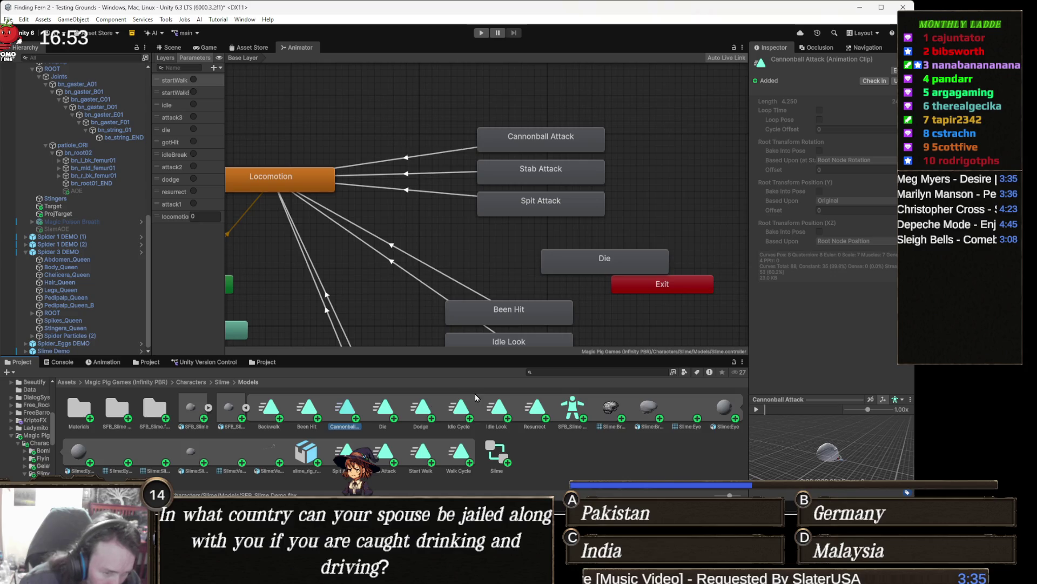
{"action": "key", "text": "ctrl+d"}
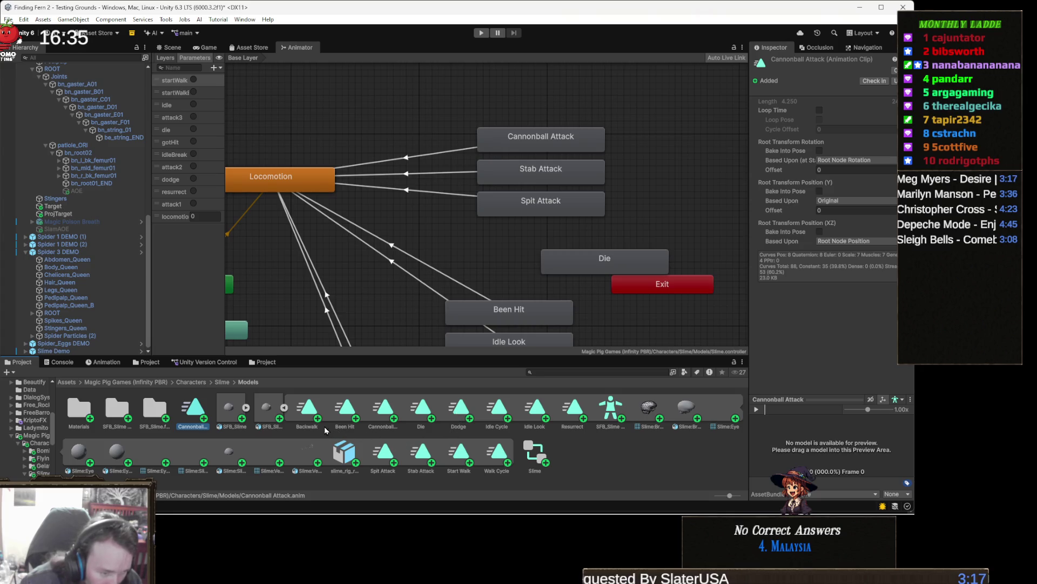
{"action": "left_click", "coordinate": [383, 454]}
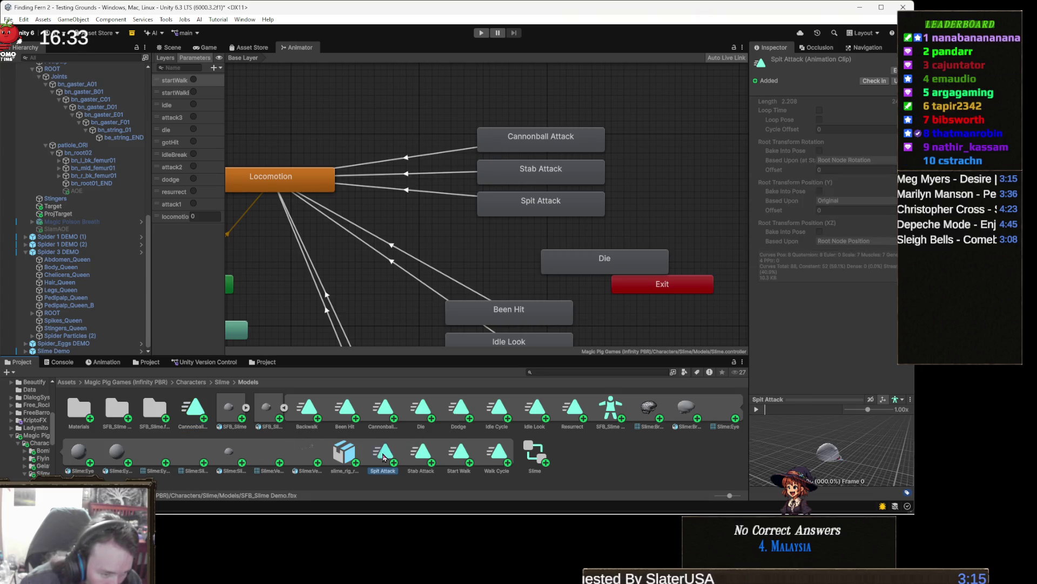
{"action": "key", "text": "ctrl+d"}
{"action": "left_click", "coordinate": [420, 453]}
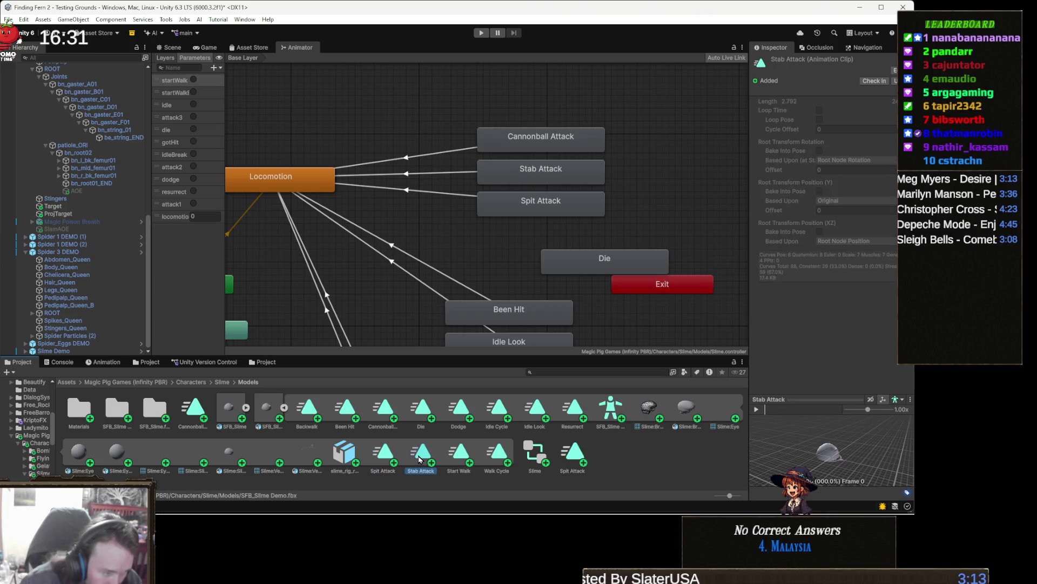
{"action": "key", "text": "ctrl+d"}
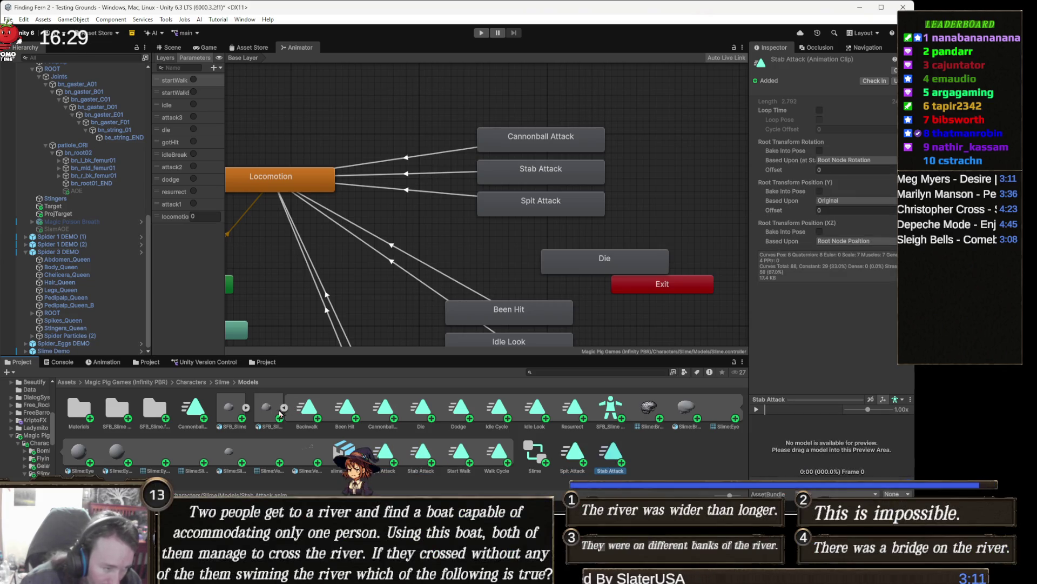
{"action": "left_click", "coordinate": [283, 408]}
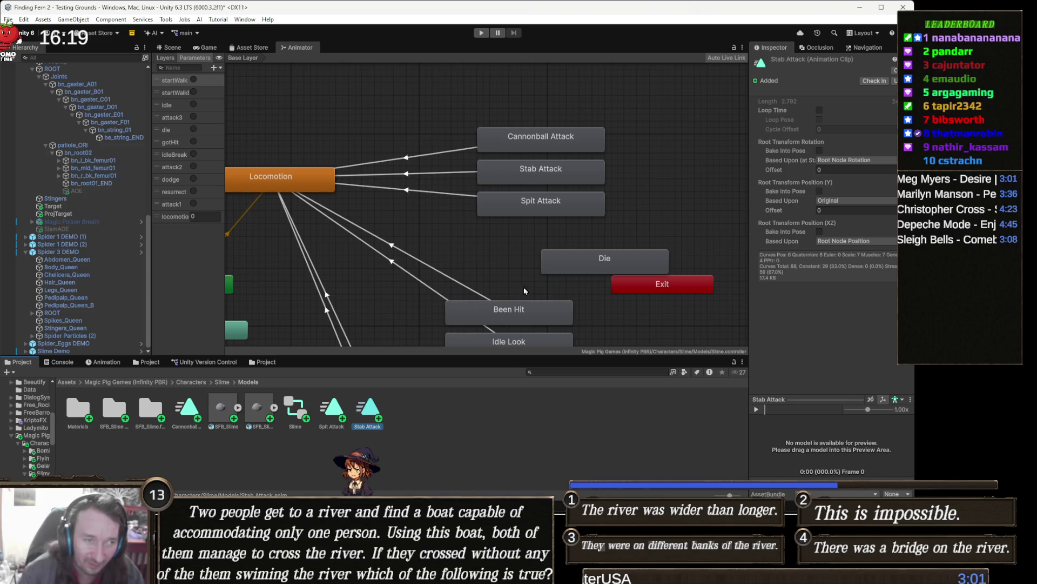
Assign the duplicated Spit Attack clip to the Stab Attack state and Stab Attack to Spit Attack
{"action": "left_click", "coordinate": [577, 144]}
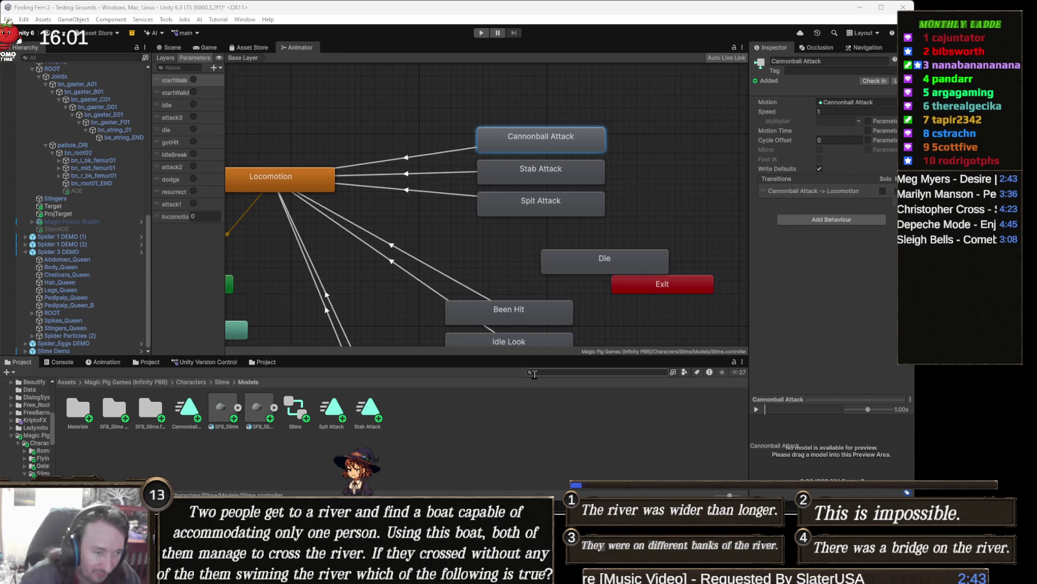
{"action": "left_click", "coordinate": [574, 183]}
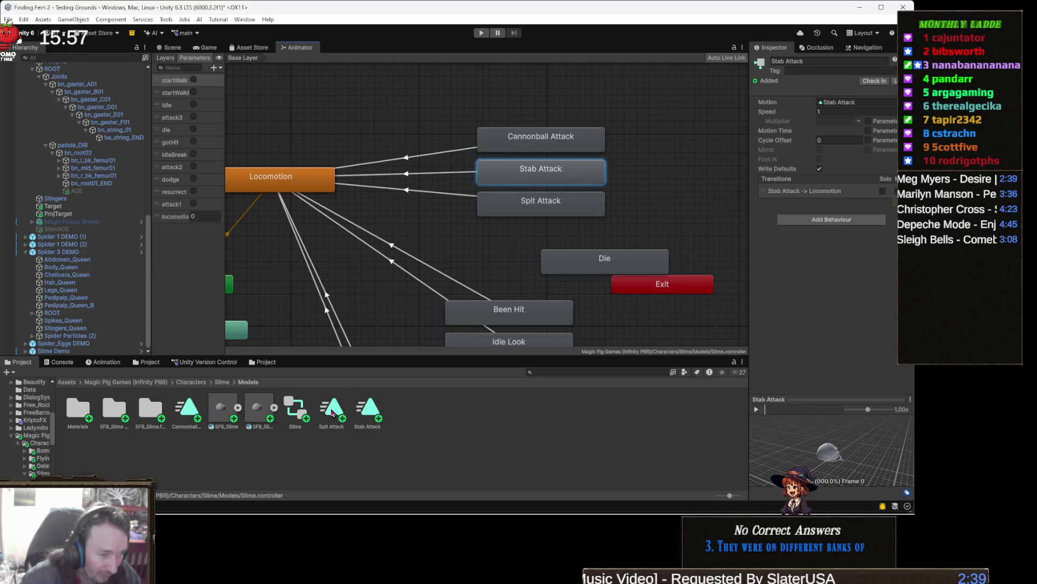
{"action": "mouse_move", "coordinate": [762, 328]}
{"action": "left_mouse_down"}
{"action": "mouse_move", "coordinate": [824, 160]}
{"action": "mouse_move", "coordinate": [862, 106]}
{"action": "left_mouse_up"}
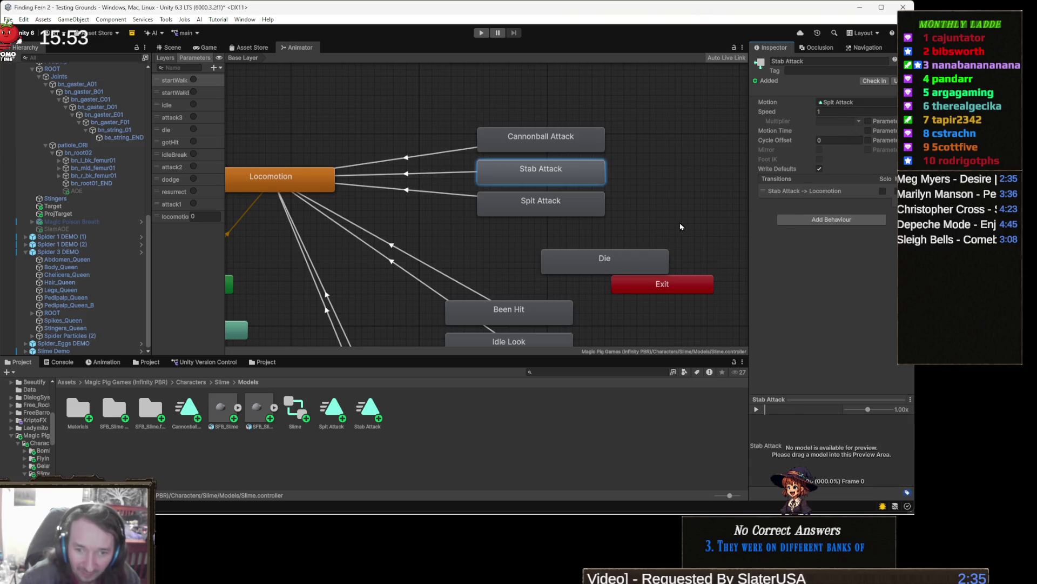
{"action": "left_click", "coordinate": [570, 201]}
{"action": "mouse_move", "coordinate": [372, 411]}
{"action": "left_mouse_down"}
{"action": "mouse_move", "coordinate": [594, 318]}
{"action": "mouse_move", "coordinate": [785, 185]}
{"action": "mouse_move", "coordinate": [853, 109]}
{"action": "left_mouse_up"}
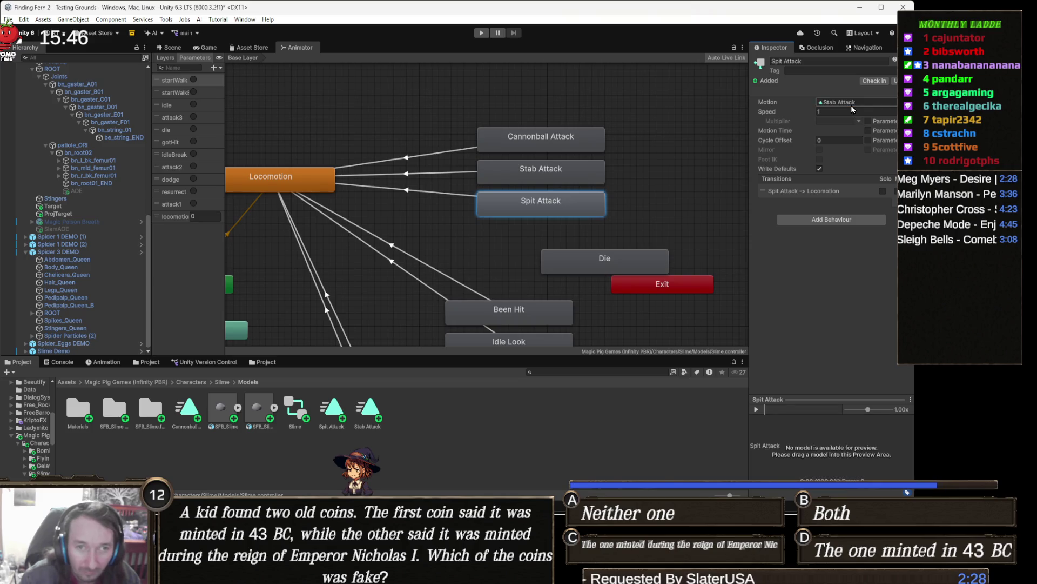
{"action": "left_click", "coordinate": [536, 174]}
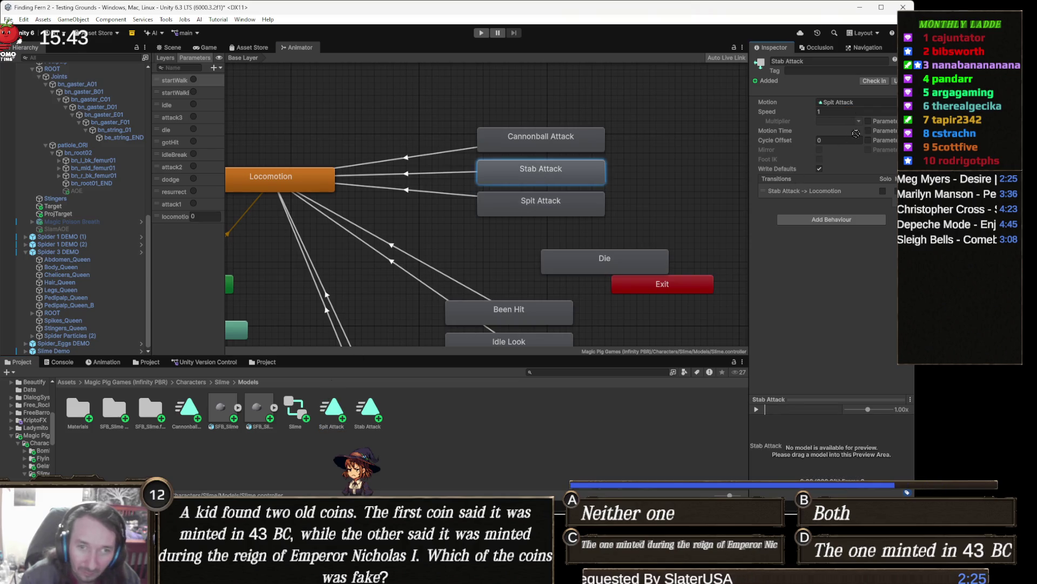
{"action": "left_click", "coordinate": [531, 198]}
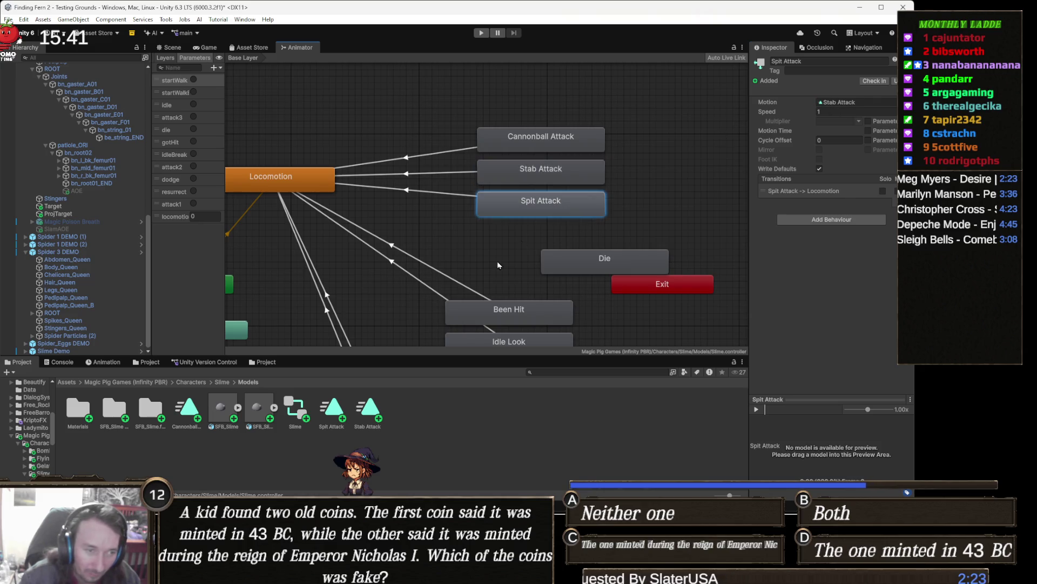
{"action": "mouse_move", "coordinate": [370, 410]}
{"action": "left_mouse_down"}
{"action": "mouse_move", "coordinate": [841, 131]}
{"action": "mouse_move", "coordinate": [852, 109]}
{"action": "left_mouse_up"}
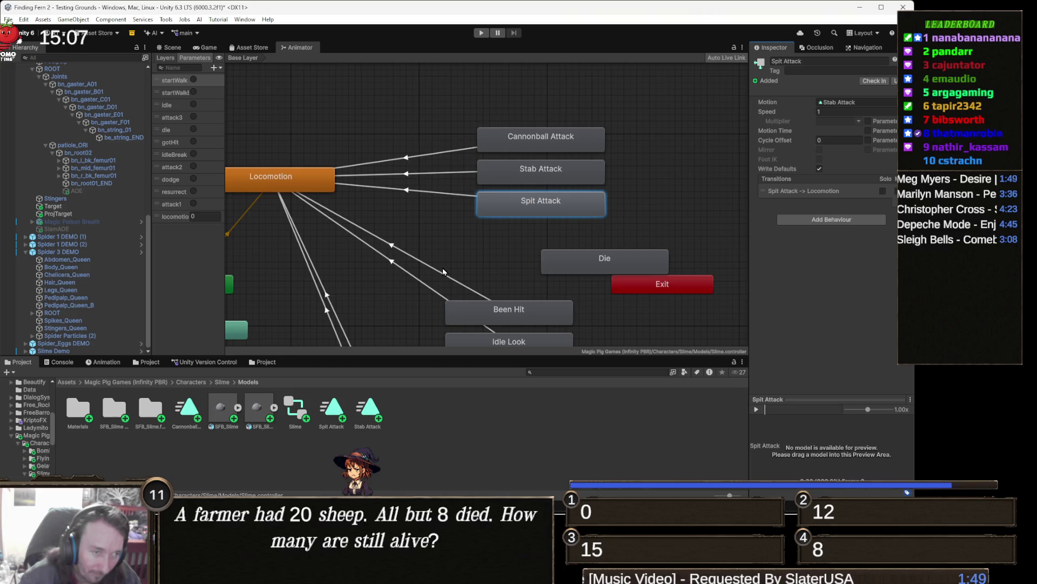
Check the Been Hit to Locomotion transition, then return to the Scene view with Slime Demo selected
{"action": "left_click", "coordinate": [443, 272]}
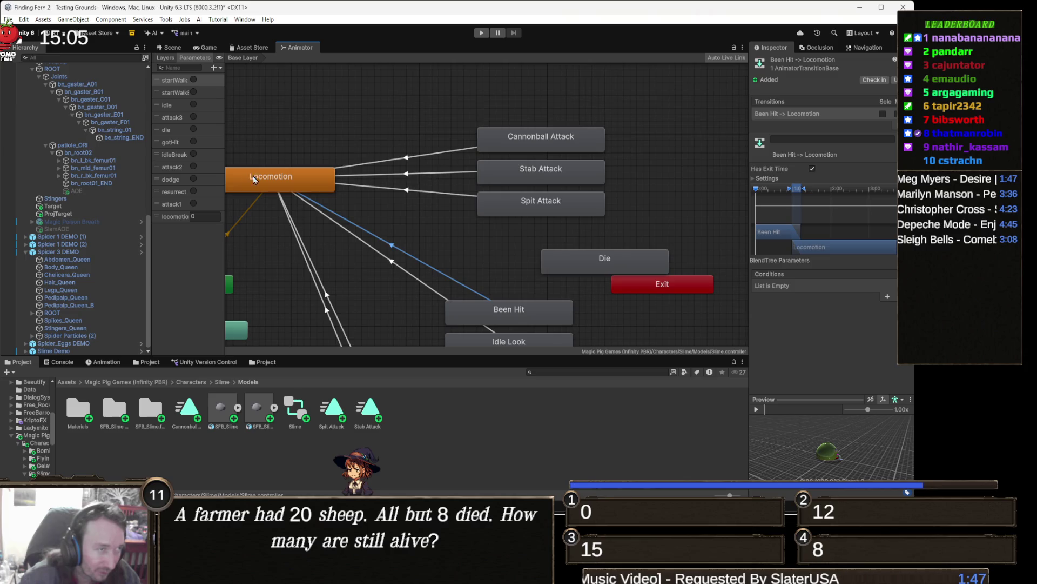
{"action": "left_click", "coordinate": [172, 48]}
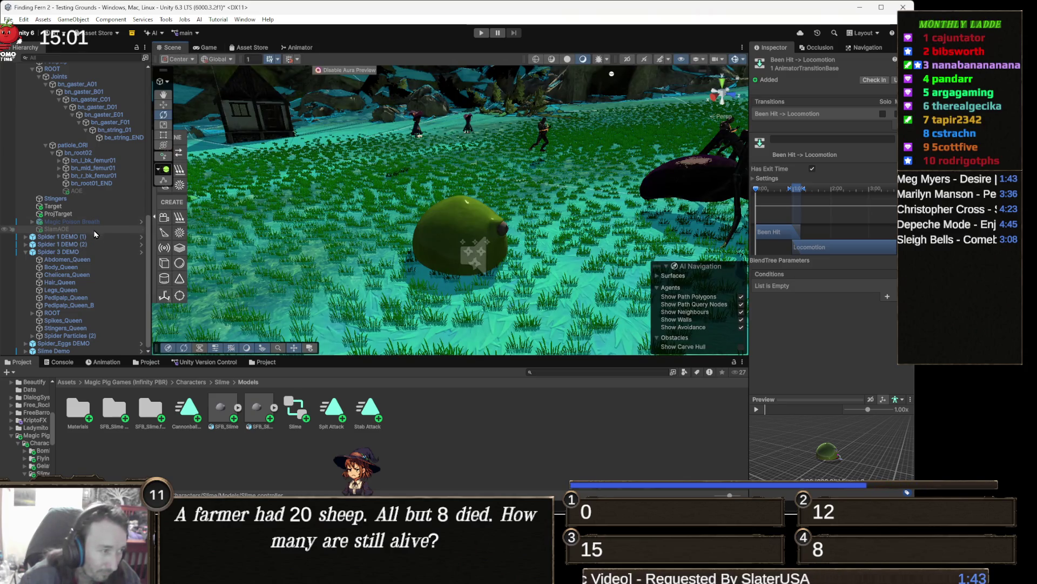
{"action": "left_click", "coordinate": [67, 350]}
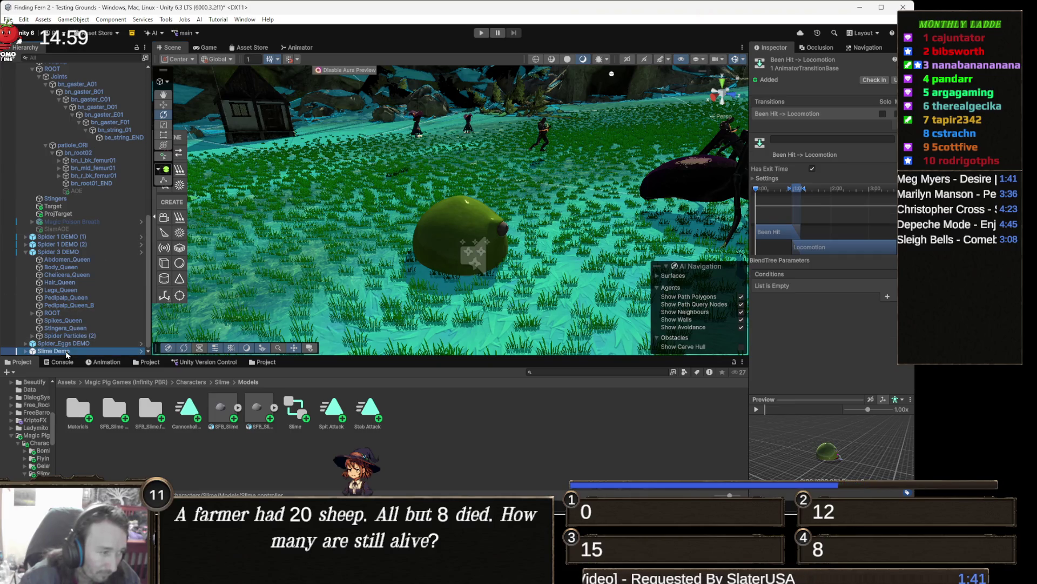
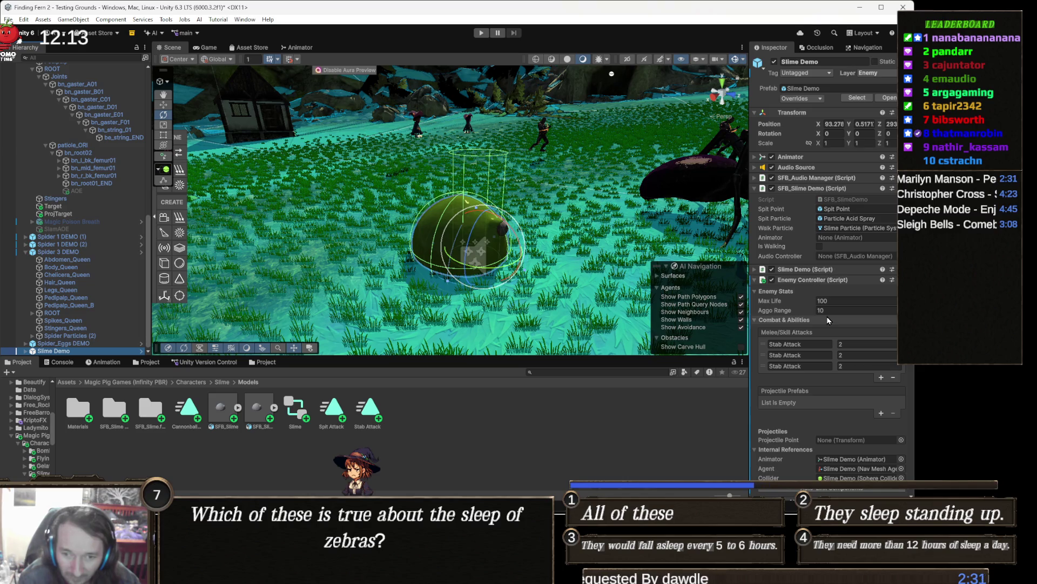
Look up the Cannonball Attack state's exact name in the slime's Animator graph
{"action": "scroll", "coordinate": [827, 320], "scroll_direction": "down", "scroll_amount": 3}
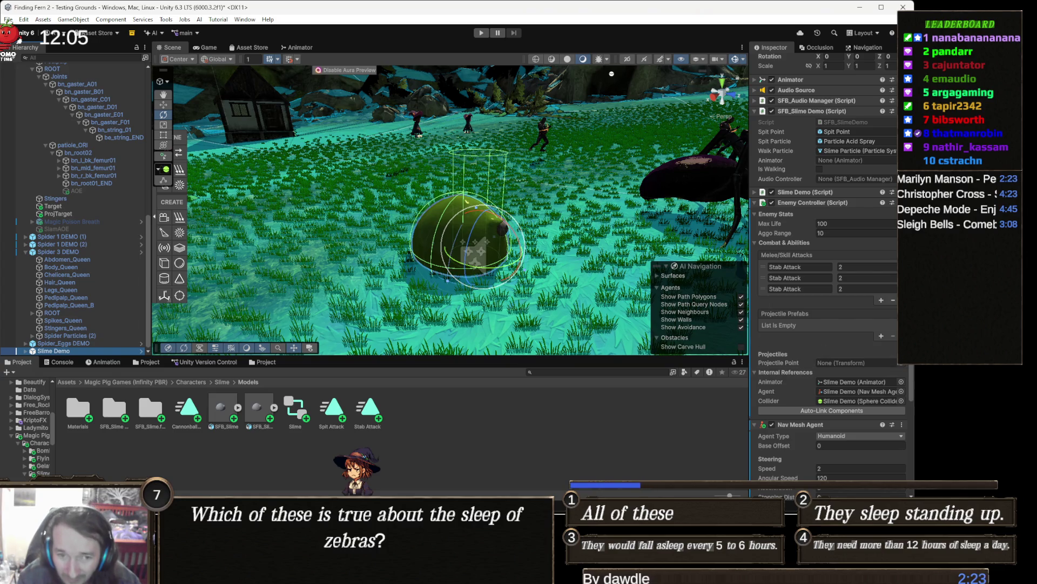
{"action": "scroll", "coordinate": [805, 317], "scroll_direction": "down", "scroll_amount": 2}
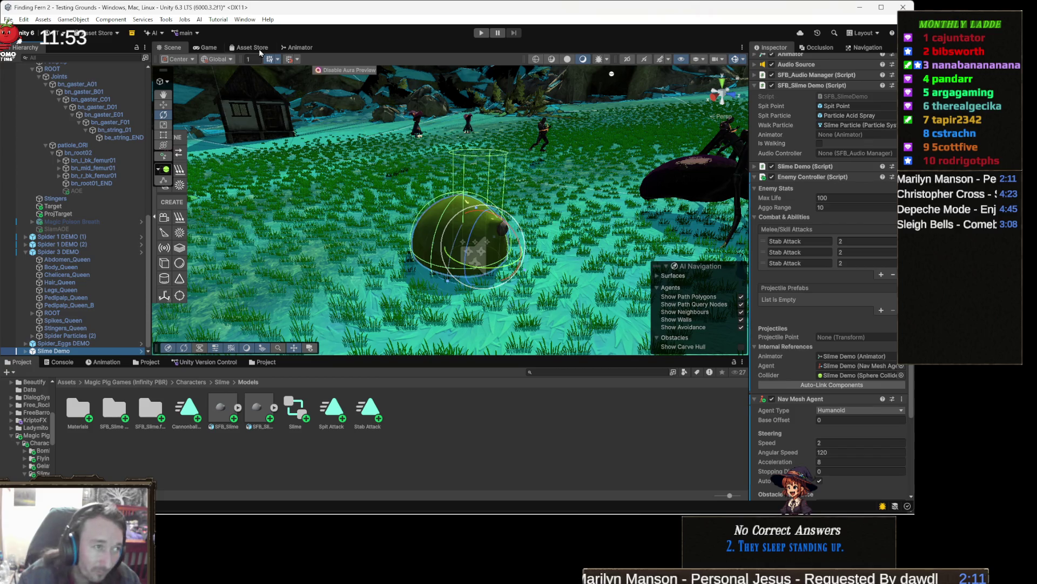
{"action": "left_click", "coordinate": [302, 48]}
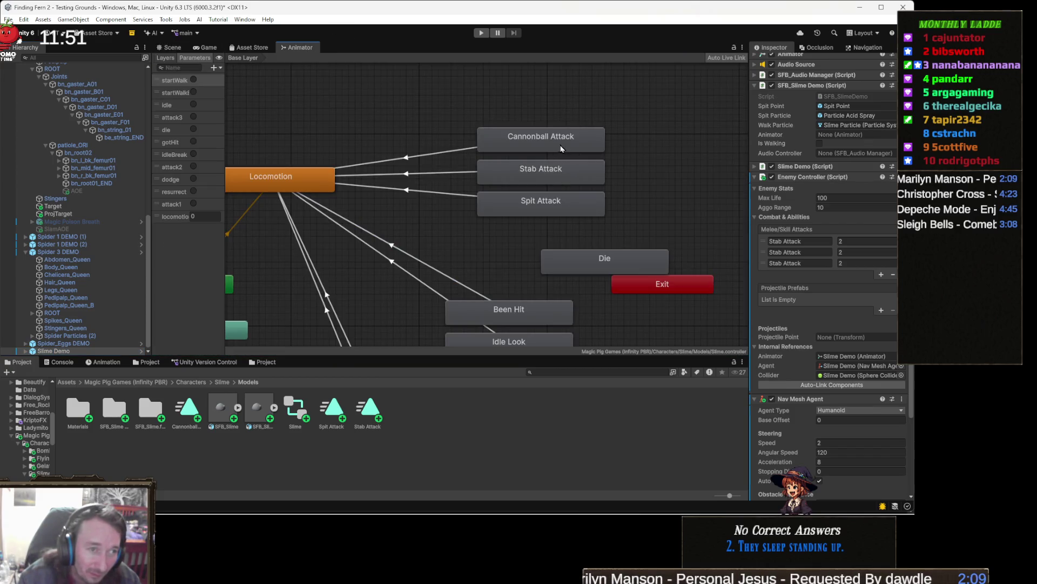
{"action": "left_click", "coordinate": [575, 136]}
{"action": "key", "text": "F2"}
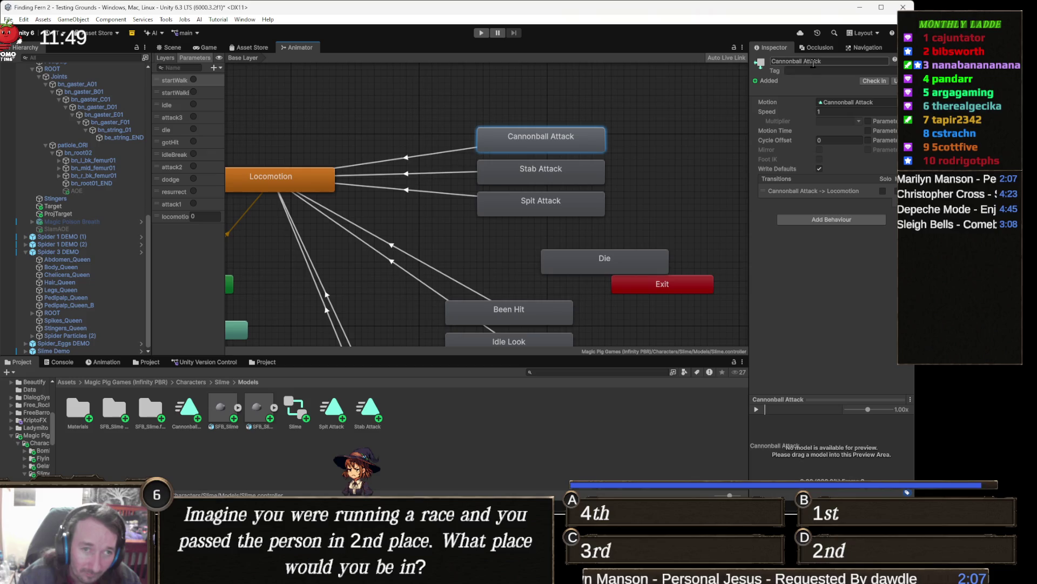
Rename the slime's second Melee/Skill Attacks entry to 'Cannonball Attack'
{"action": "left_click", "coordinate": [176, 48]}
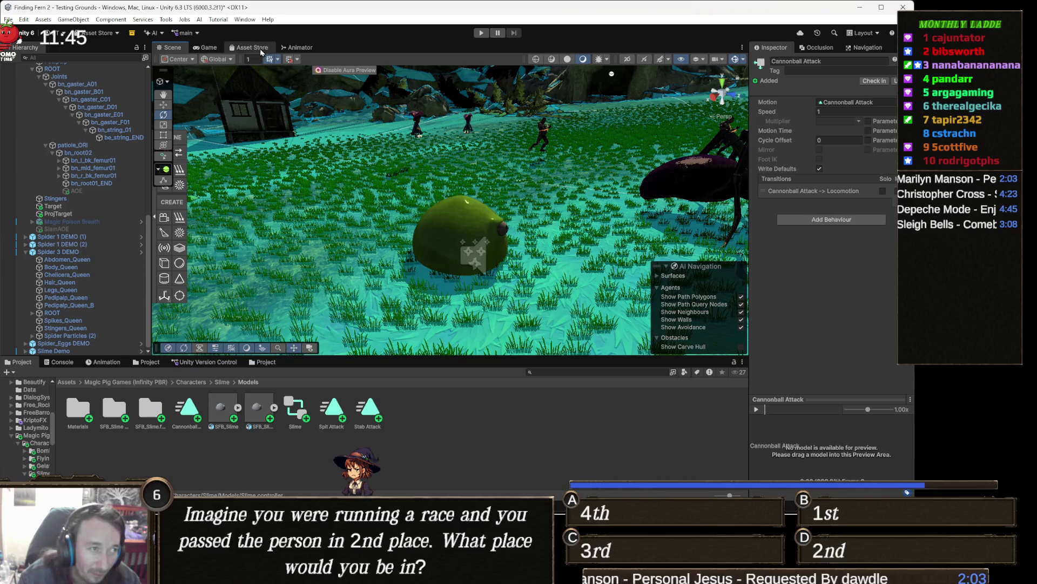
{"action": "left_click", "coordinate": [472, 228]}
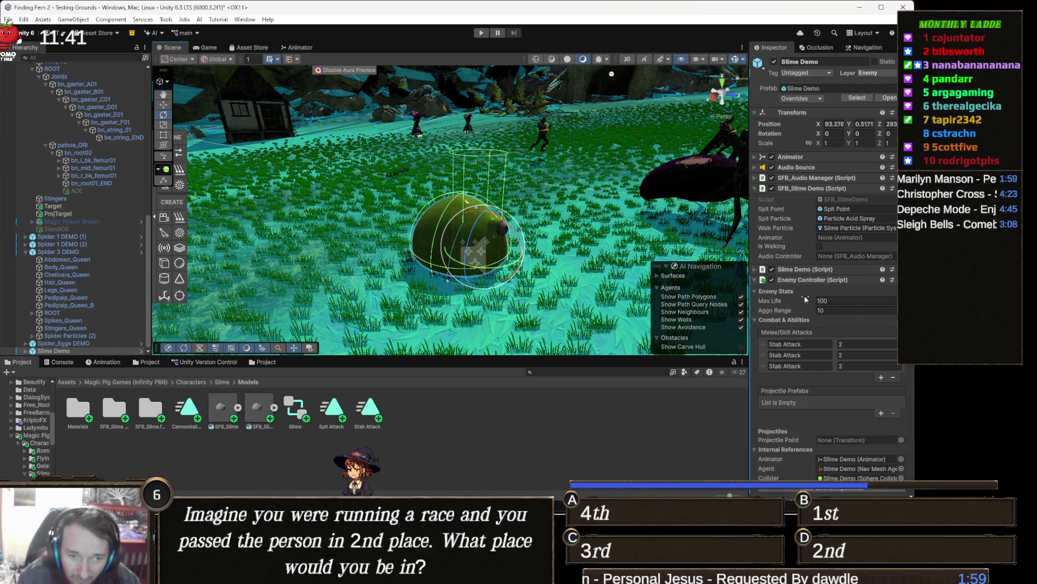
{"action": "scroll", "coordinate": [832, 338], "scroll_direction": "down", "scroll_amount": 2}
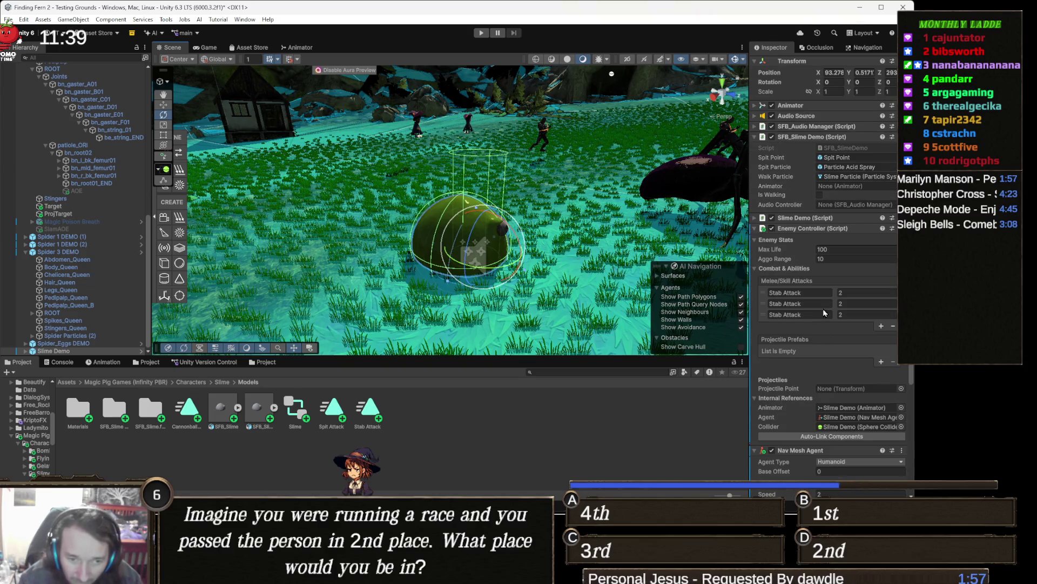
{"action": "left_click", "coordinate": [807, 316]}
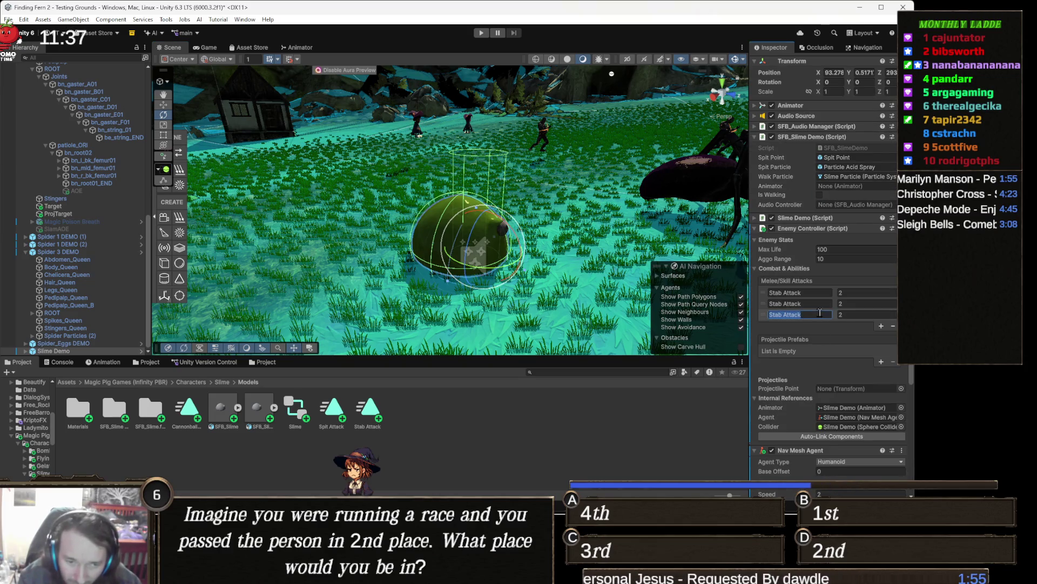
{"action": "left_click", "coordinate": [794, 303]}
{"action": "type", "text": "Cannonball Attack"}
{"action": "key", "text": "Tab"}
{"action": "type", "text": "3"}
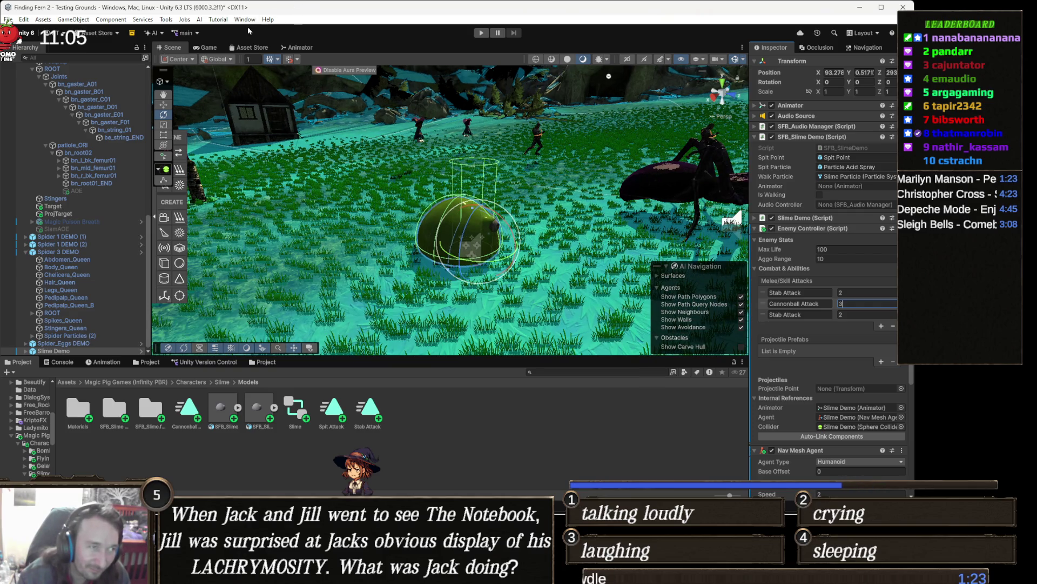
Look up the Spit Attack state's name in the slime's Animator graph
{"action": "left_click", "coordinate": [299, 47]}
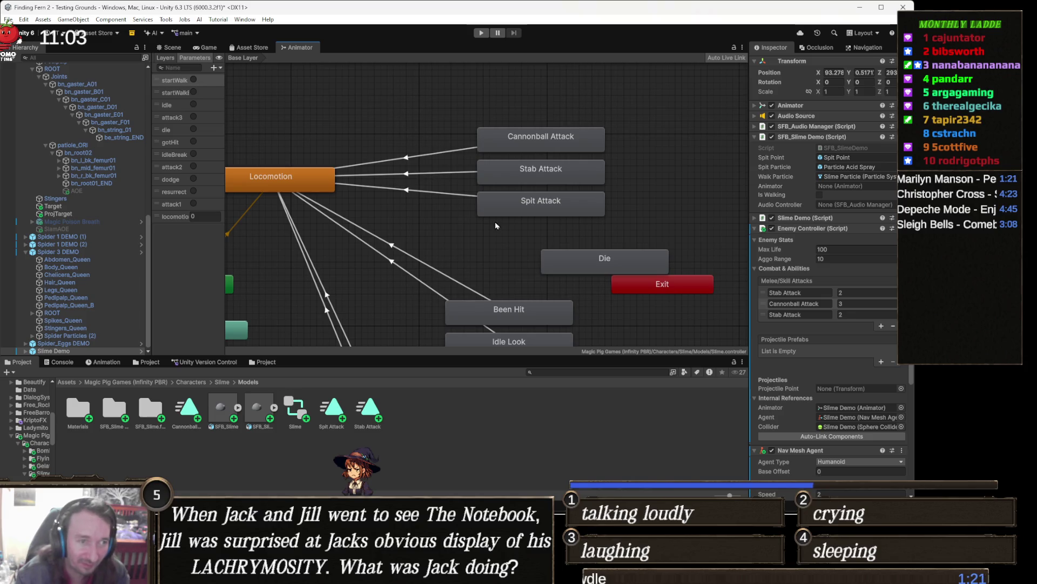
{"action": "left_click", "coordinate": [550, 209]}
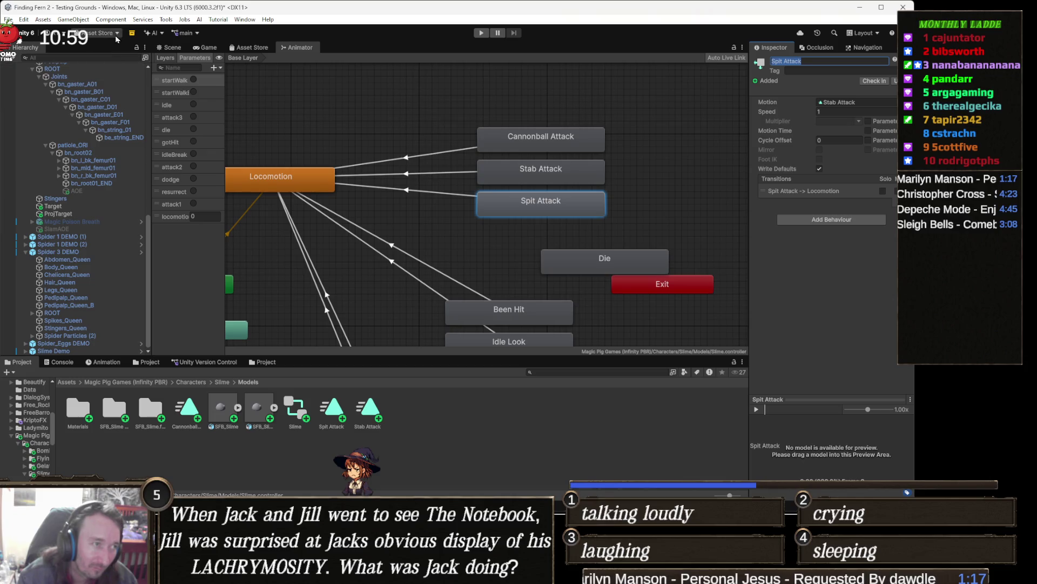
{"action": "left_click", "coordinate": [170, 47]}
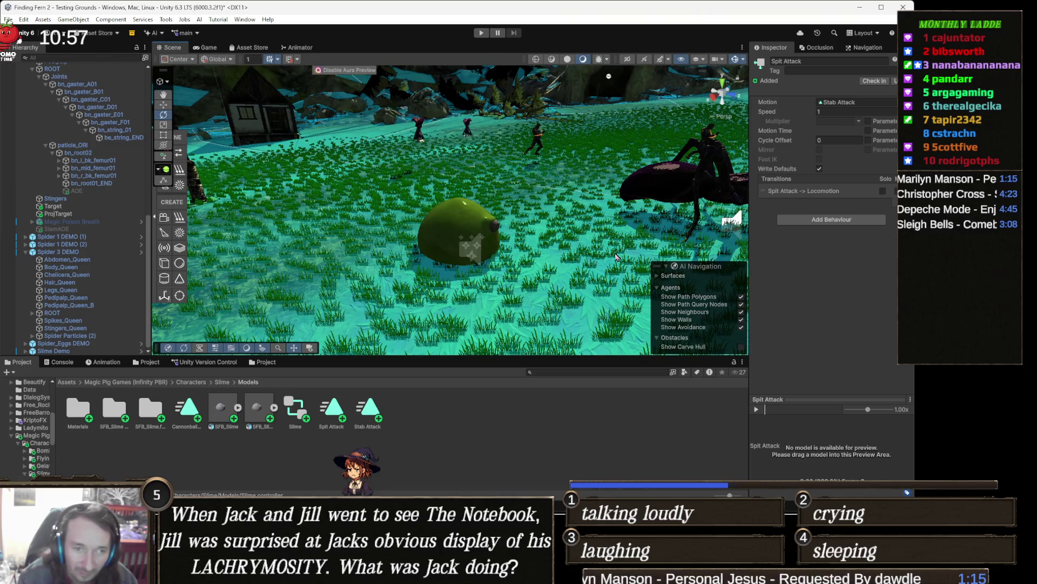
Rename the slime's third Melee/Skill Attacks entry from Stab Attack to 'Spit Attack'
{"action": "left_click", "coordinate": [462, 234]}
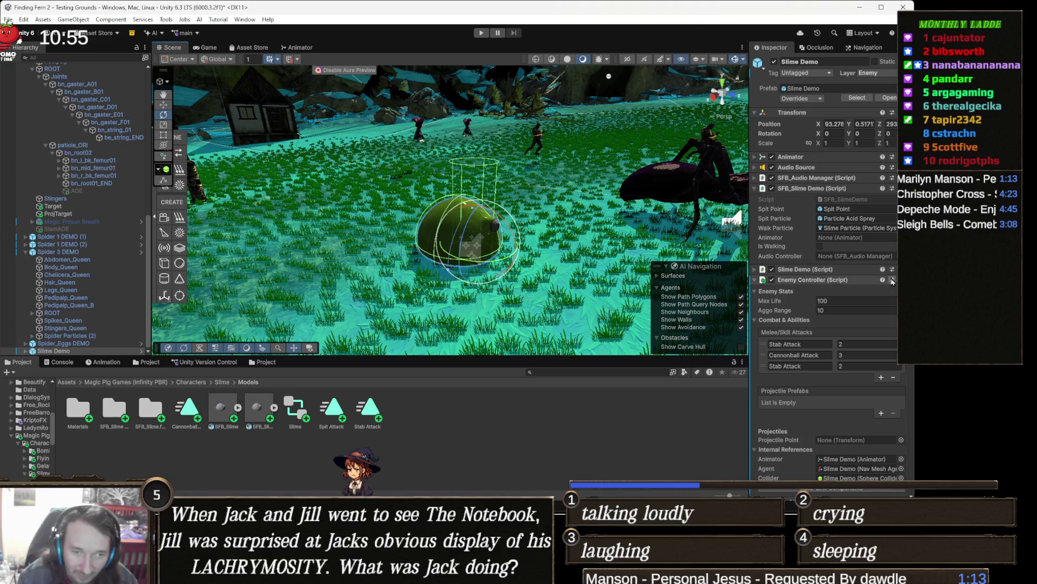
{"action": "scroll", "coordinate": [883, 356], "scroll_direction": "down", "scroll_amount": 5}
{"action": "scroll", "coordinate": [859, 373], "scroll_direction": "down", "scroll_amount": 2}
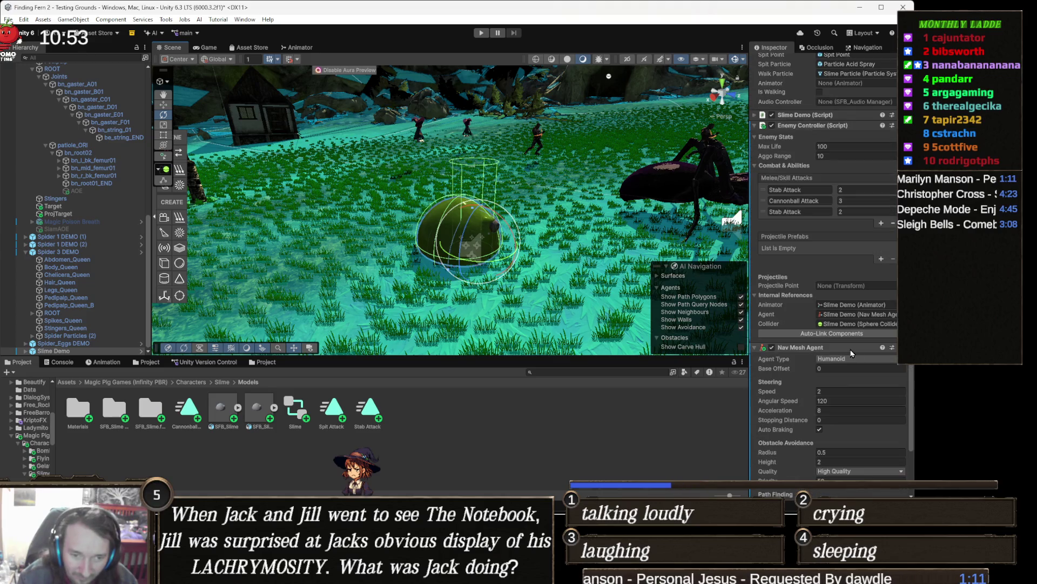
{"action": "scroll", "coordinate": [837, 390], "scroll_direction": "down", "scroll_amount": 2}
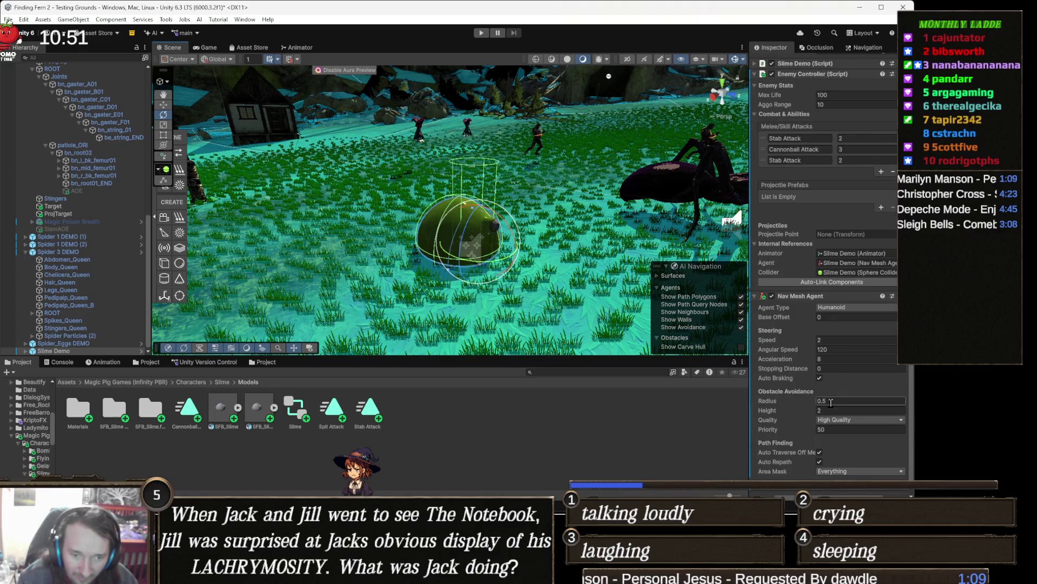
{"action": "left_click", "coordinate": [795, 159]}
{"action": "type", "text": "Spit Attack"}
{"action": "left_click", "coordinate": [861, 158]}
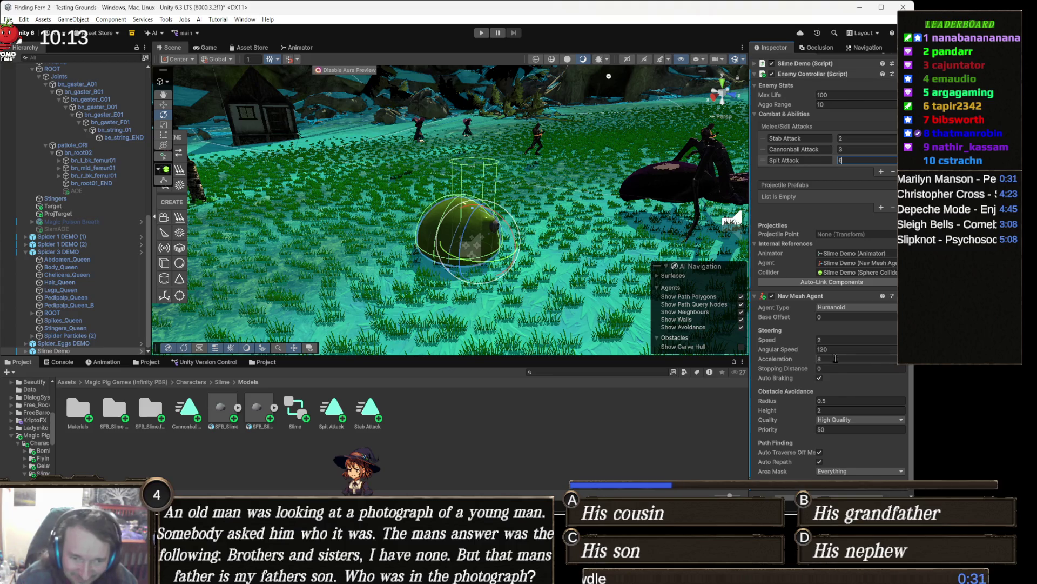
Scroll the Inspector back up and orbit the scene view toward the spider
{"action": "scroll", "coordinate": [844, 369], "scroll_direction": "down", "scroll_amount": 1}
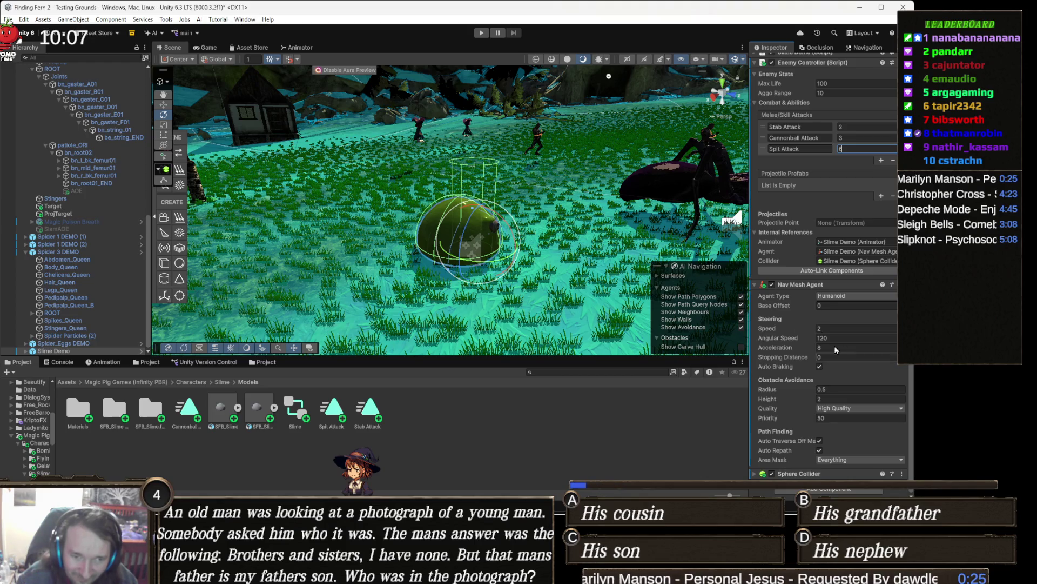
{"action": "scroll", "coordinate": [841, 335], "scroll_direction": "up", "scroll_amount": 2}
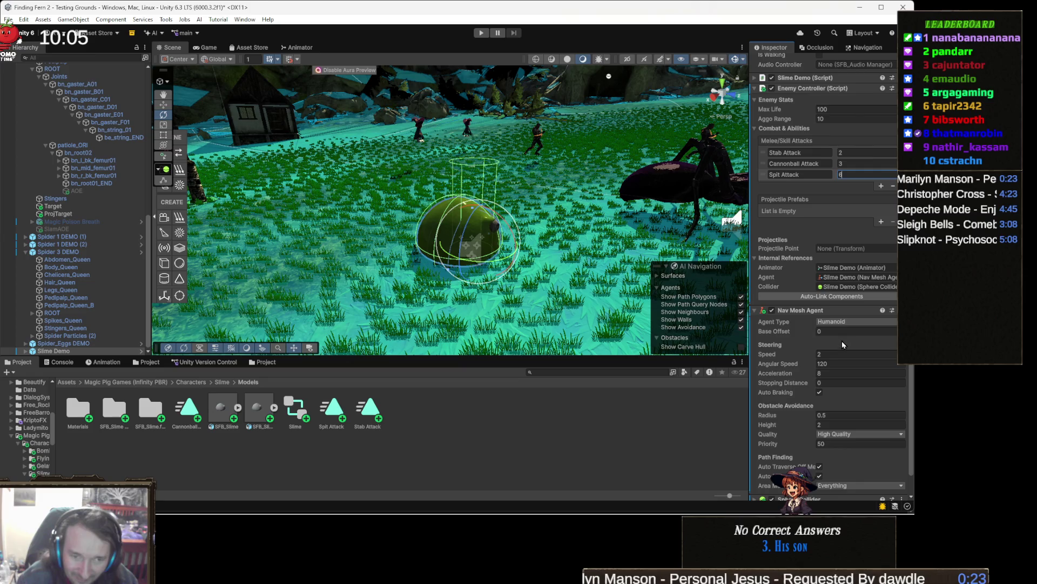
{"action": "scroll", "coordinate": [839, 338], "scroll_direction": "up", "scroll_amount": 1}
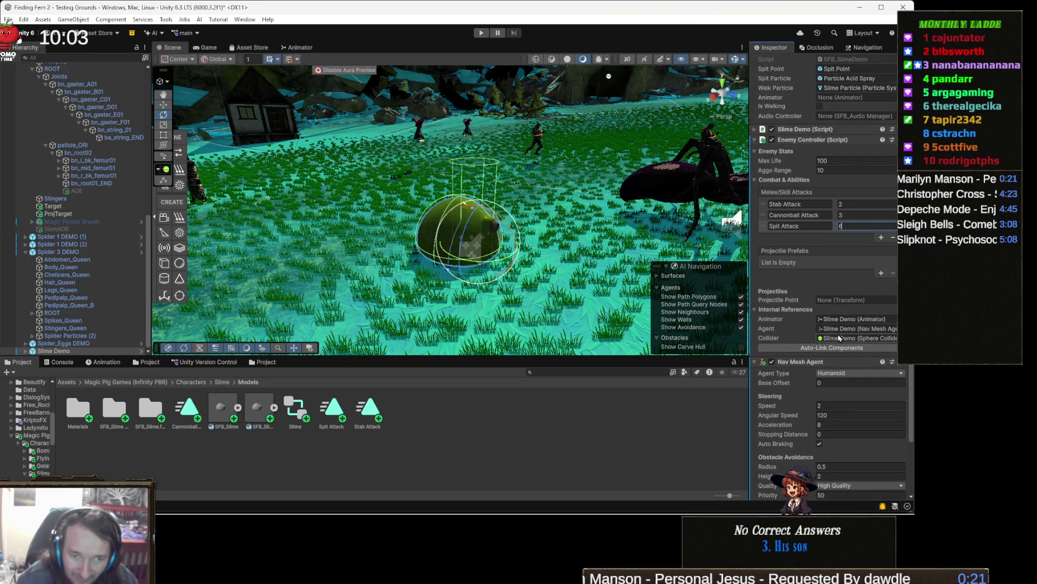
{"action": "scroll", "coordinate": [838, 334], "scroll_direction": "up", "scroll_amount": 1}
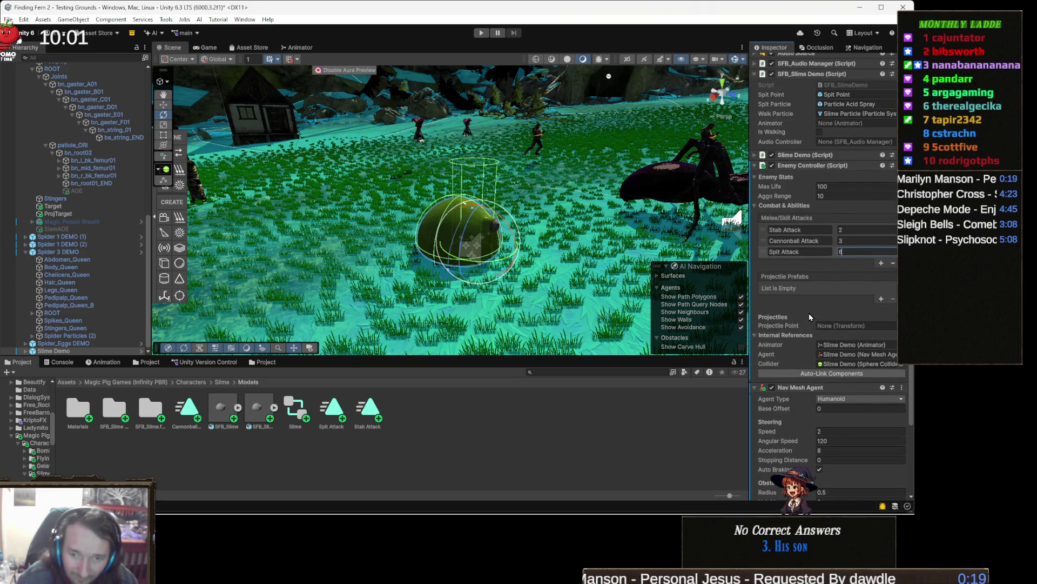
{"action": "mouse_move", "coordinate": [486, 222]}
{"action": "left_mouse_down"}
{"action": "mouse_move", "coordinate": [458, 215]}
{"action": "mouse_move", "coordinate": [540, 223]}
{"action": "mouse_move", "coordinate": [484, 227]}
{"action": "mouse_move", "coordinate": [393, 209]}
{"action": "left_mouse_up"}
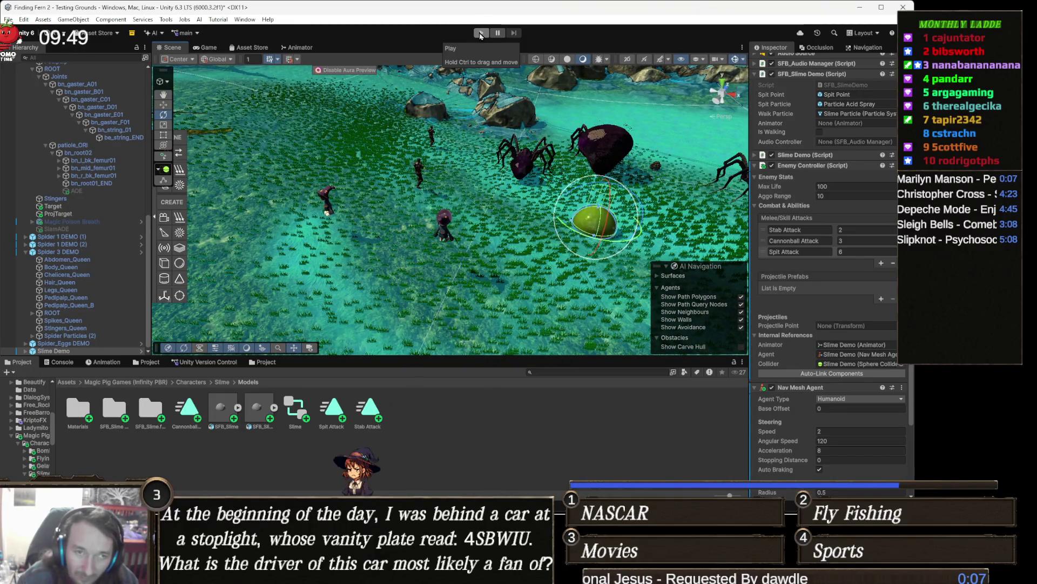
Rename the slime animator's Die state to 'death', then toggle the idle trigger and pan the graph
{"action": "left_click", "coordinate": [297, 47]}
{"action": "scroll", "coordinate": [551, 300], "scroll_direction": "down", "scroll_amount": 2}
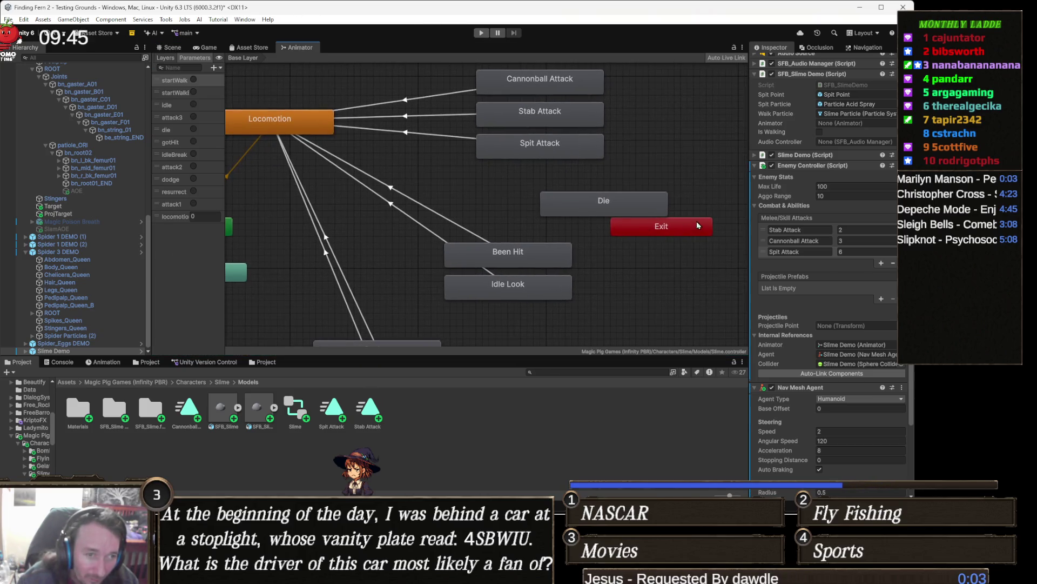
{"action": "left_click", "coordinate": [613, 209]}
{"action": "left_click", "coordinate": [798, 60]}
{"action": "type", "text": "d"}
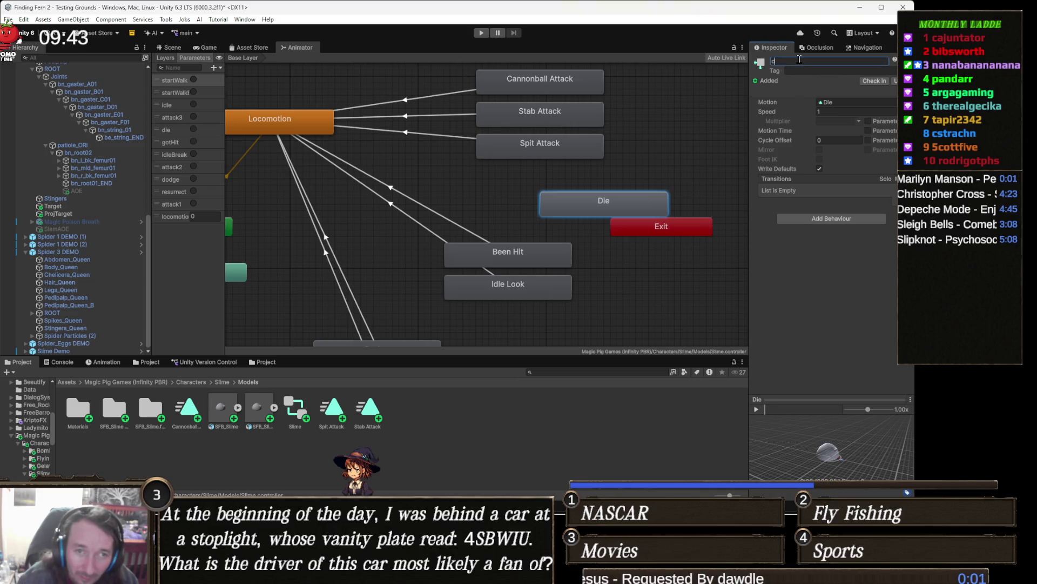
{"action": "type", "text": "eath"}
{"action": "key", "text": "Return"}
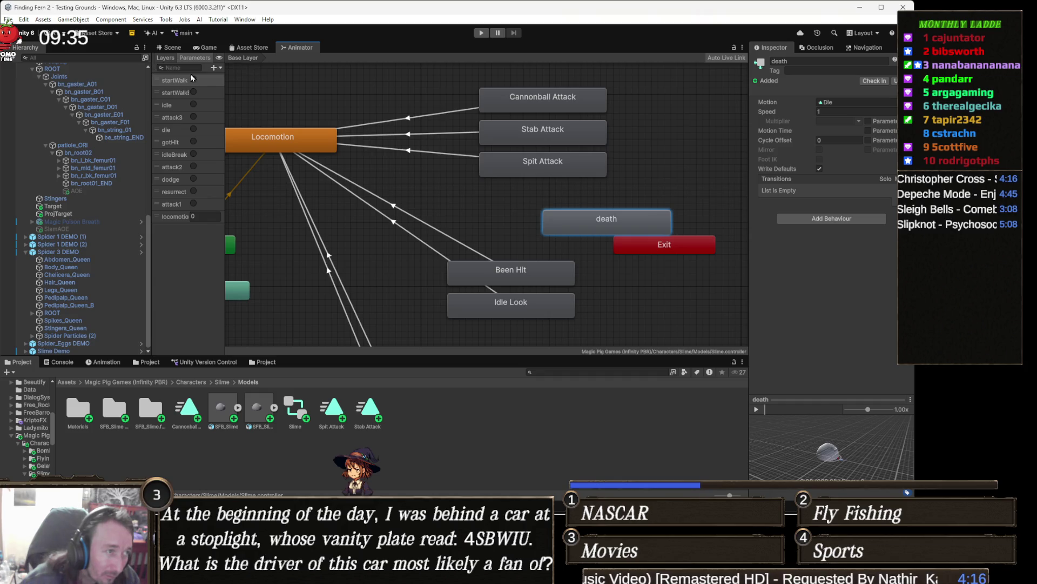
{"action": "left_click", "coordinate": [194, 104]}
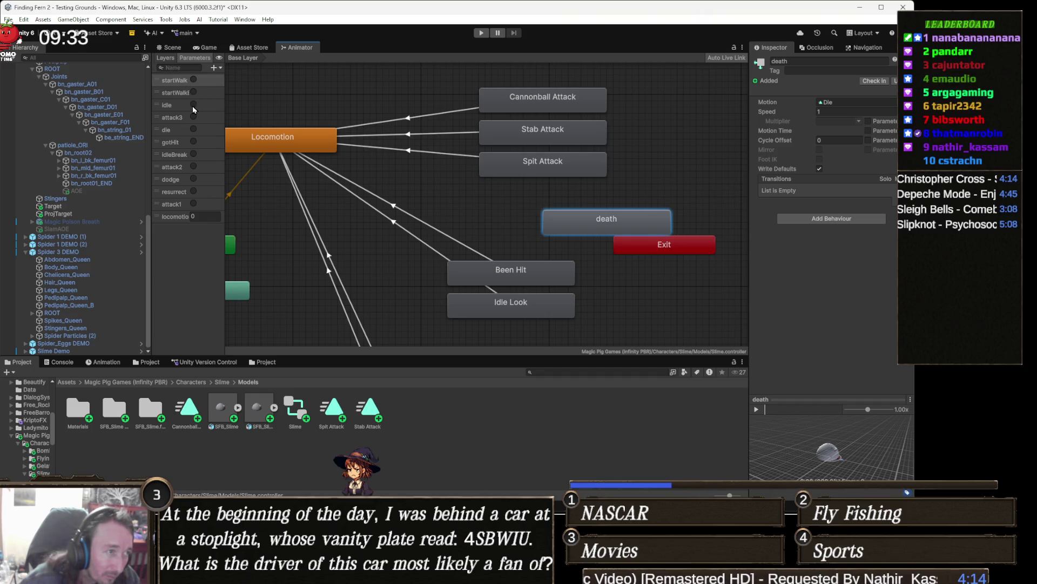
{"action": "left_click_drag", "start_coordinate": [256, 117], "coordinate": [305, 127]}
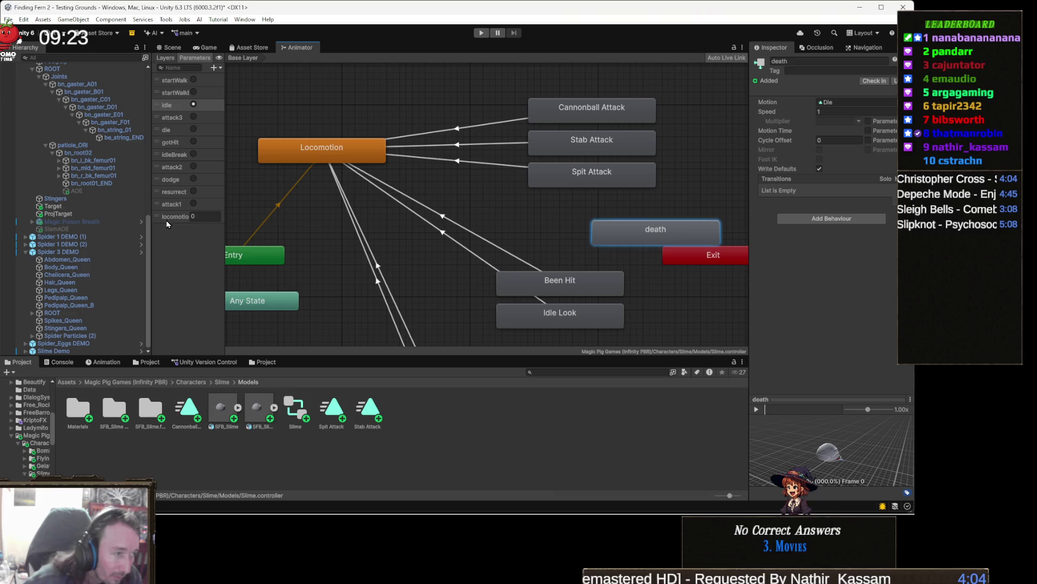
Select Slime Demo and collapse the Combat & Abilities section of its Enemy Controller
{"action": "left_click", "coordinate": [76, 351]}
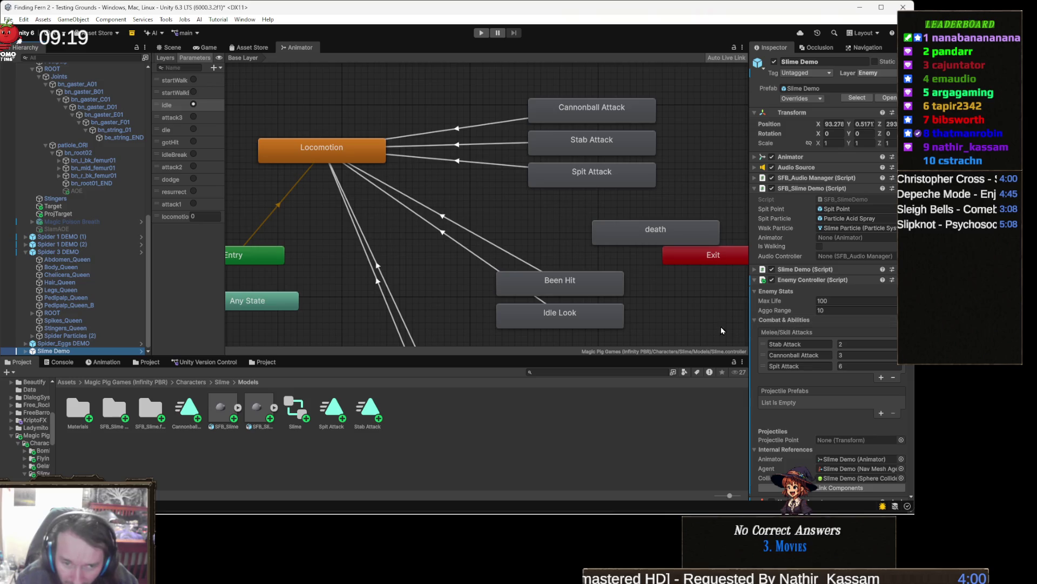
{"action": "left_click", "coordinate": [783, 319]}
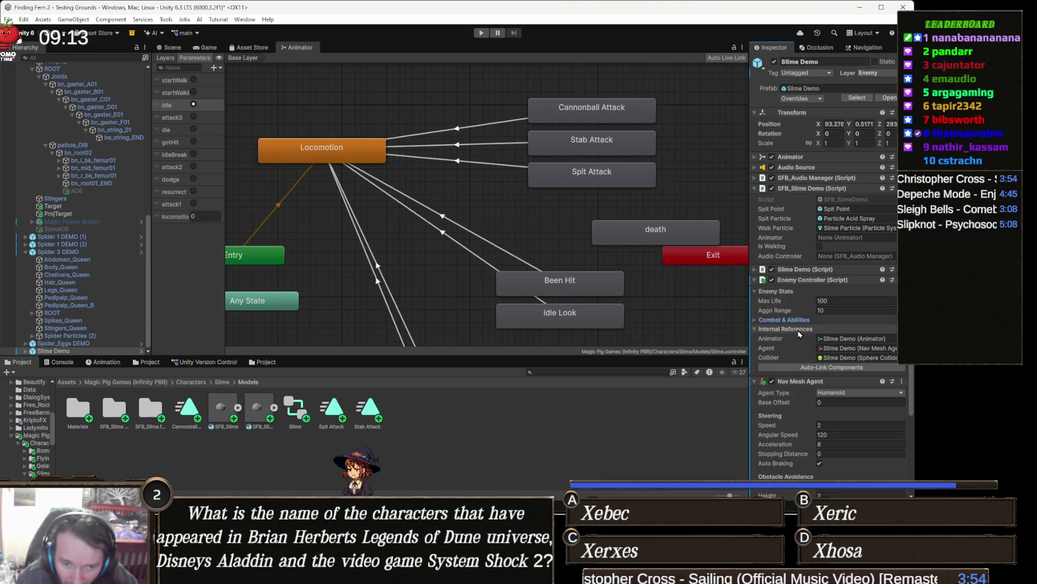
{"action": "left_click", "coordinate": [792, 294]}
{"action": "left_click", "coordinate": [793, 295]}
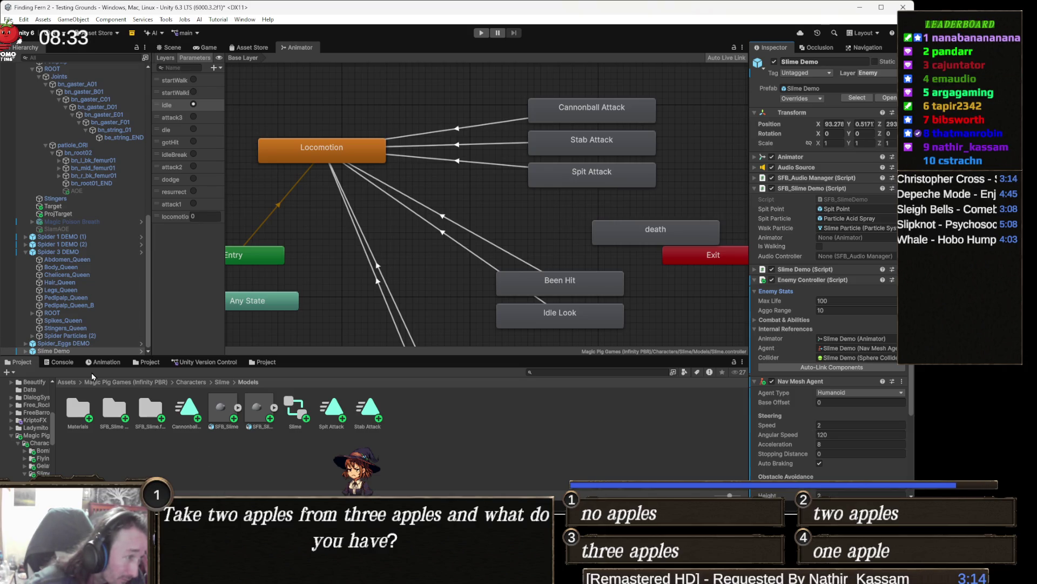
{"action": "scroll", "coordinate": [92, 181], "scroll_direction": "up", "scroll_amount": 5}
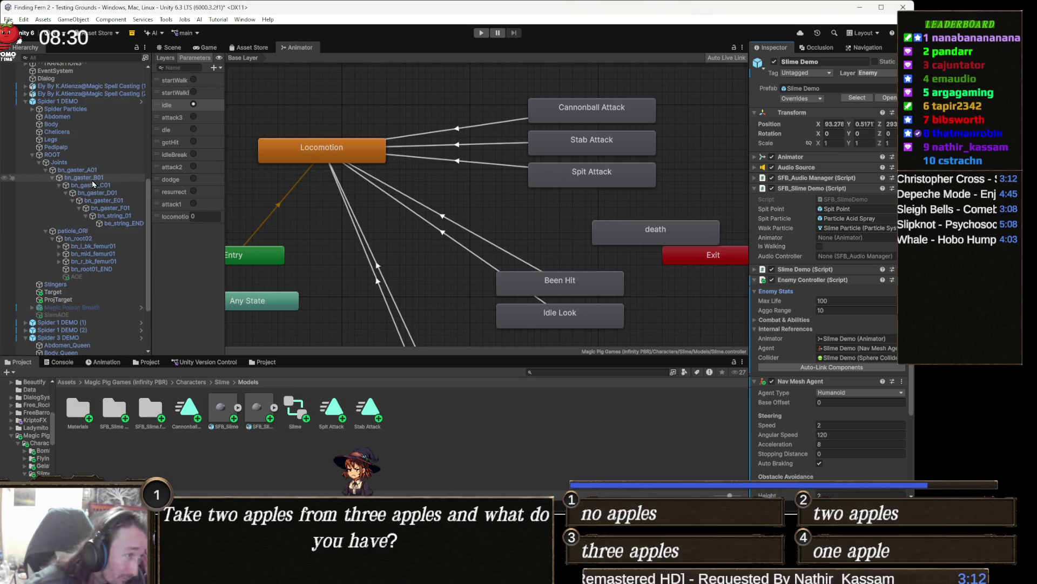
Check the spider's move parameter, then rename the slime's locomotion parameter to 'move'
{"action": "left_click", "coordinate": [90, 100]}
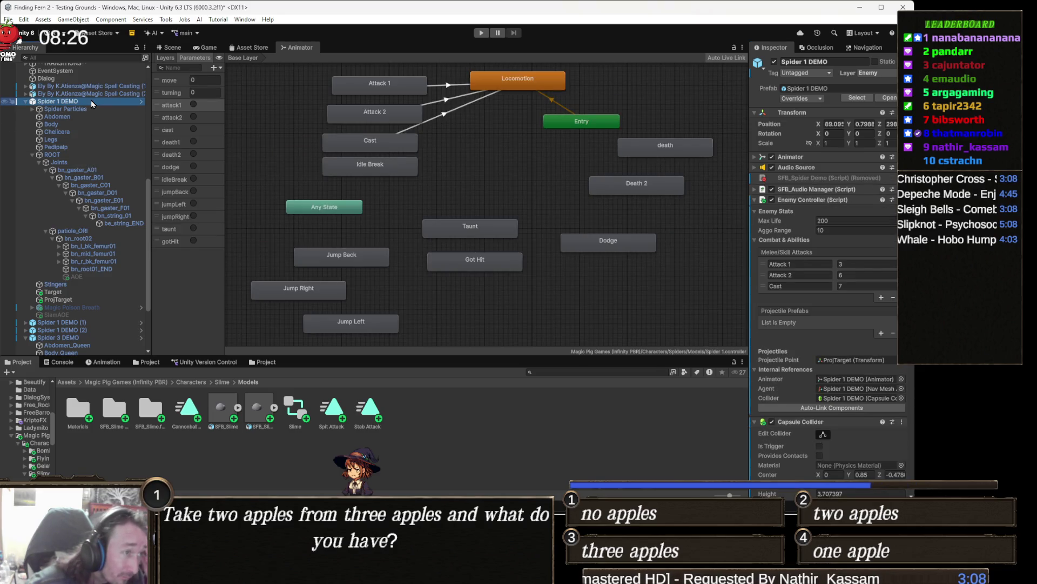
{"action": "double_click", "coordinate": [168, 80]}
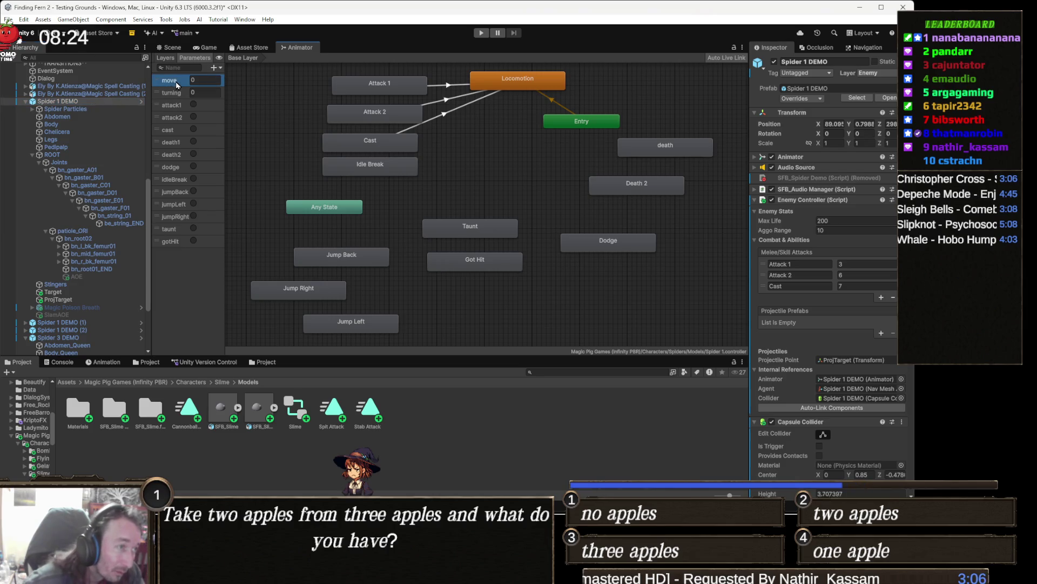
{"action": "scroll", "coordinate": [81, 232], "scroll_direction": "down", "scroll_amount": 3}
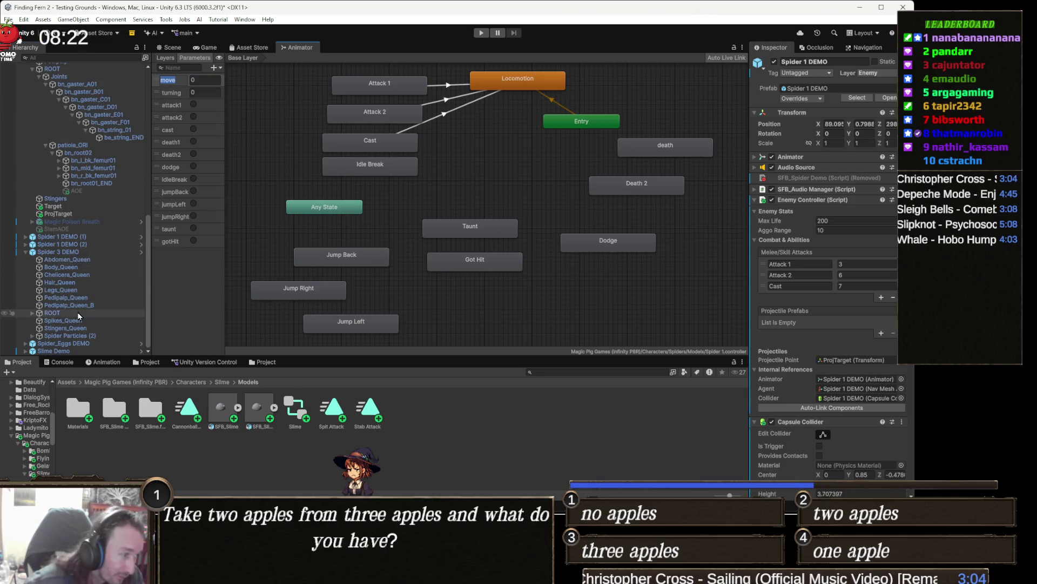
{"action": "left_click", "coordinate": [49, 351]}
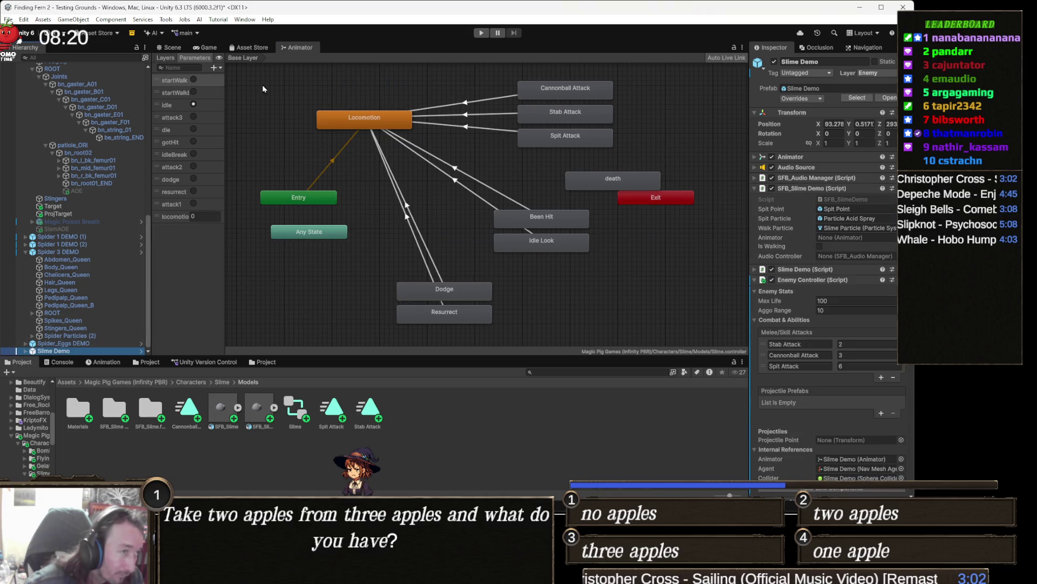
{"action": "double_click", "coordinate": [173, 216]}
{"action": "type", "text": "move"}
{"action": "left_click", "coordinate": [198, 259]}
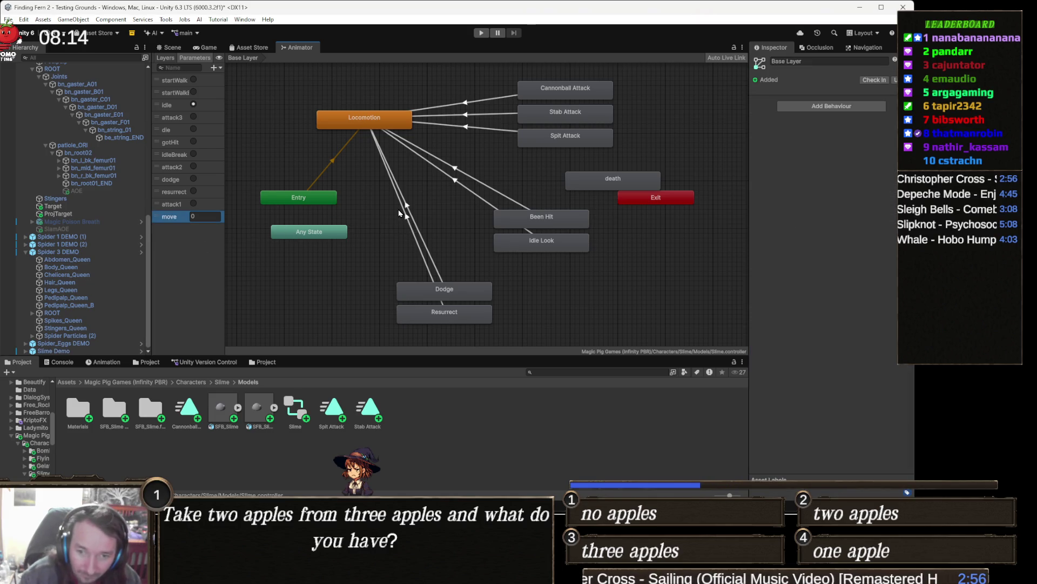
{"action": "left_click", "coordinate": [169, 49]}
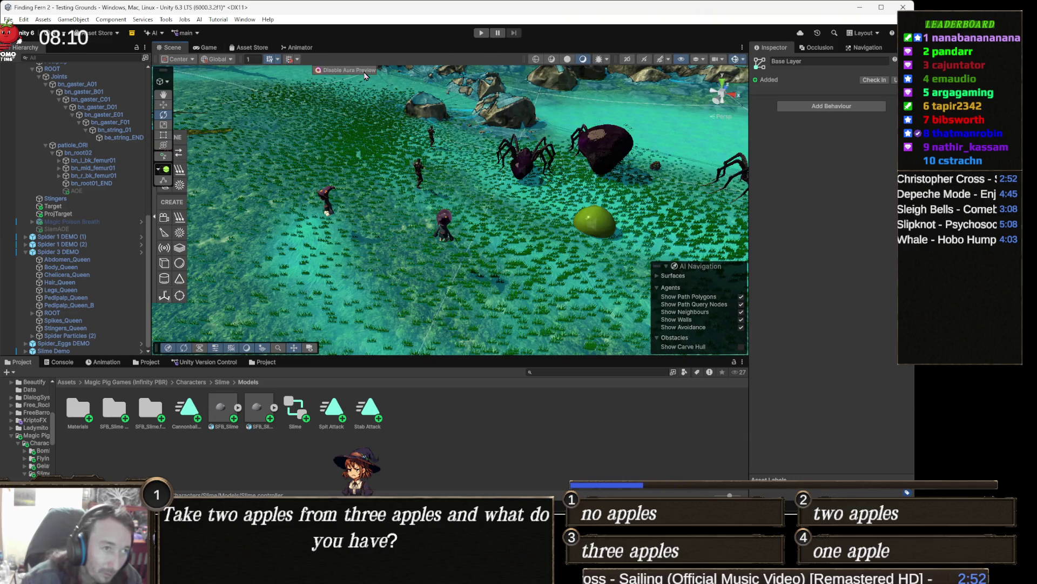
Play-test the slime in Play mode, pausing and resuming with Escape, then stop
{"action": "left_click", "coordinate": [316, 48]}
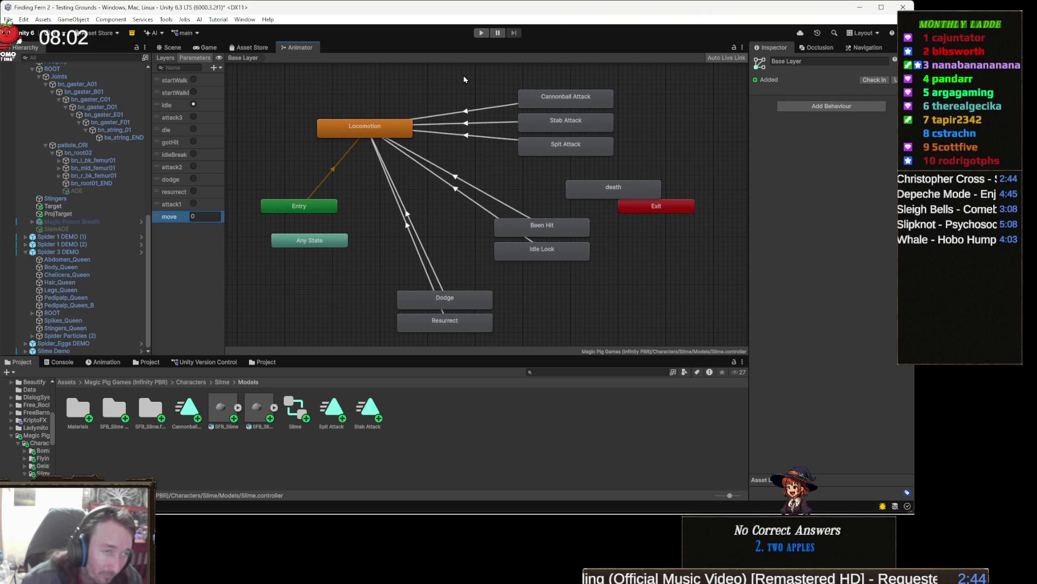
{"action": "left_click", "coordinate": [482, 33]}
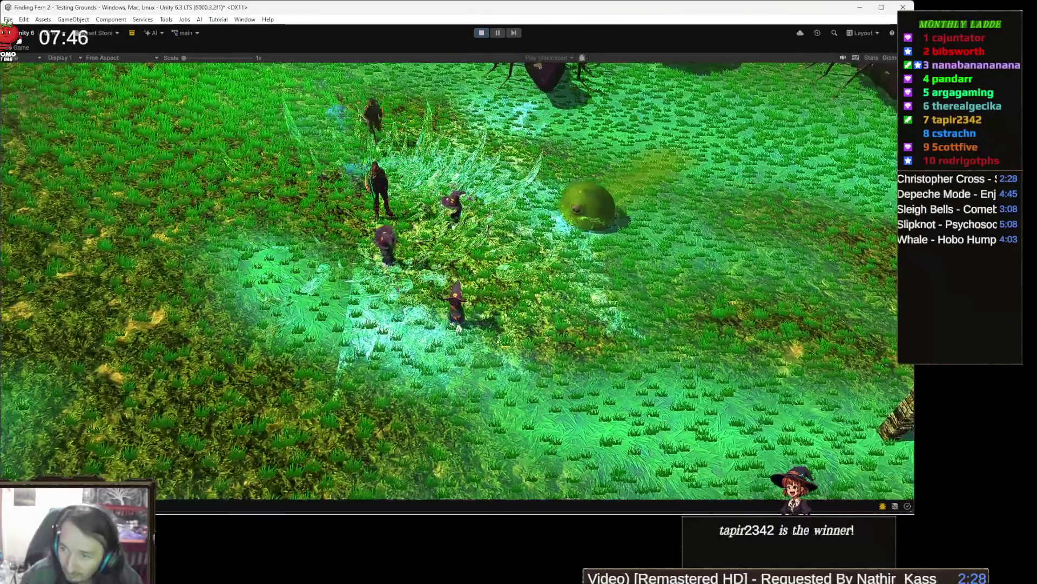
{"action": "key", "text": "Escape"}
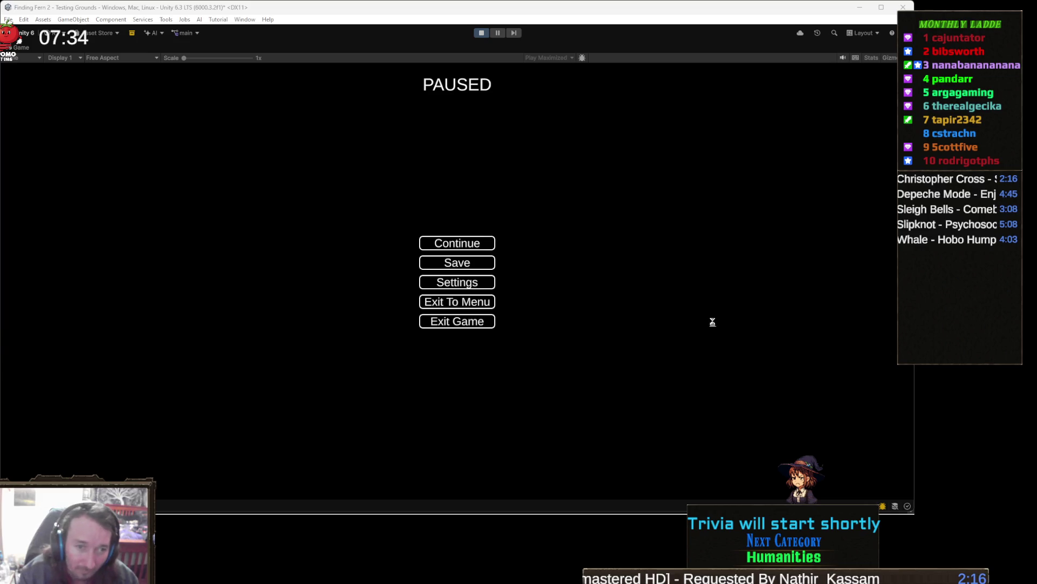
{"action": "key", "text": "Escape"}
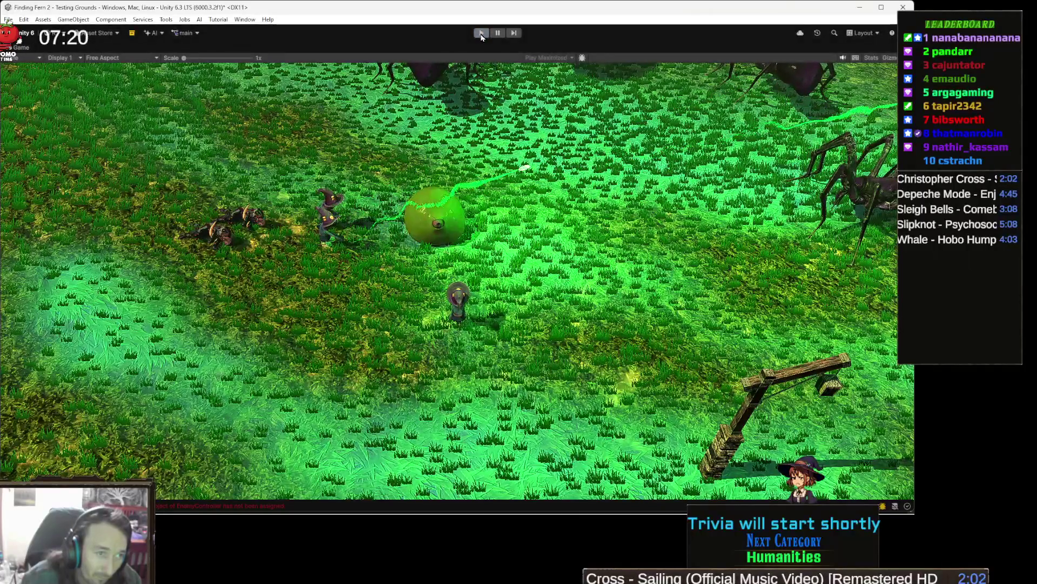
{"action": "left_click", "coordinate": [481, 33]}
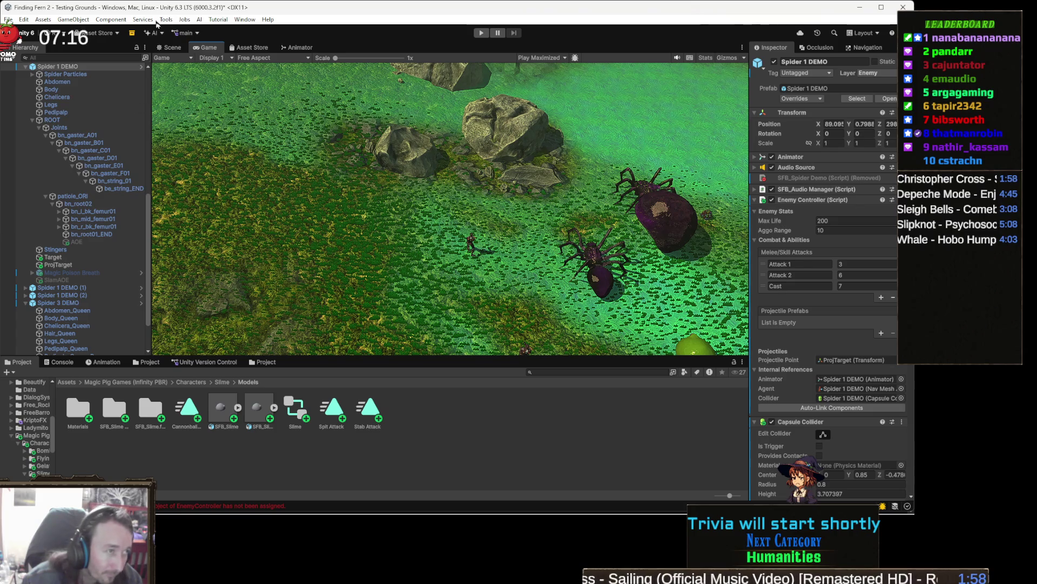
Select Slime Demo, frame it in the Scene view, and check its empty Projectile Point reference
{"action": "scroll", "coordinate": [77, 336], "scroll_direction": "down", "scroll_amount": 2}
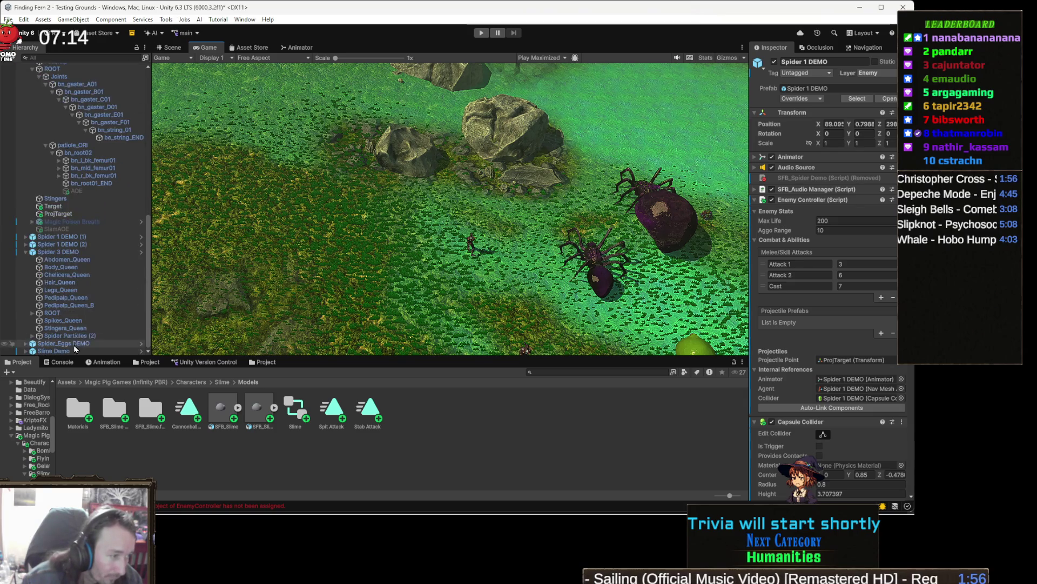
{"action": "left_click", "coordinate": [74, 350]}
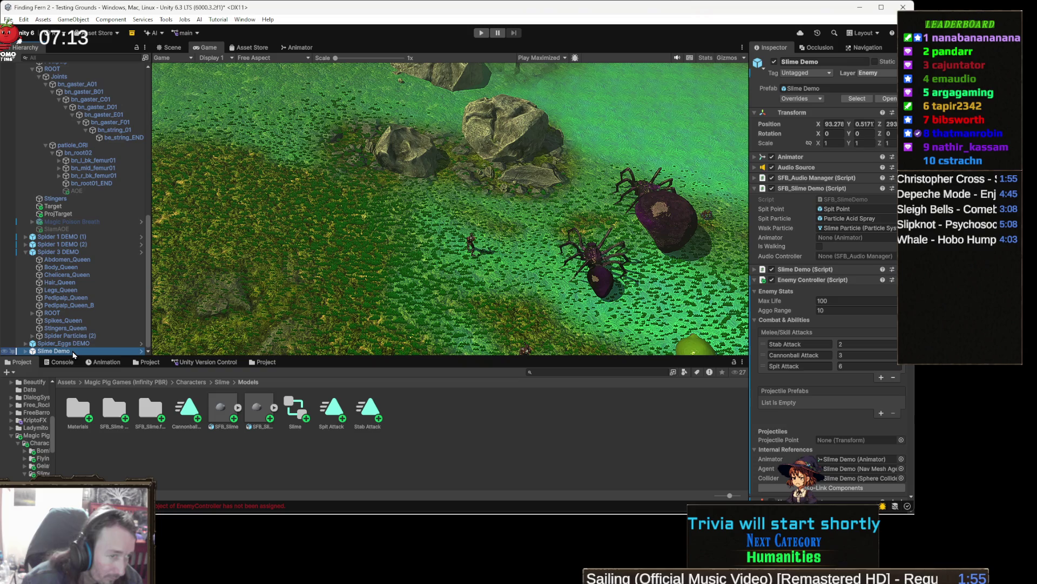
{"action": "left_click", "coordinate": [172, 47]}
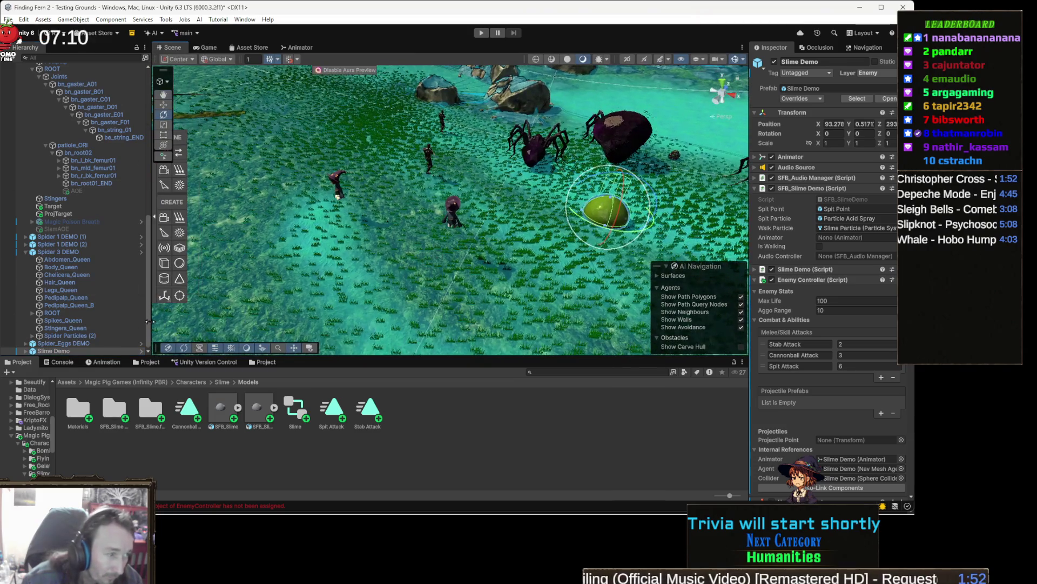
{"action": "key", "text": "f"}
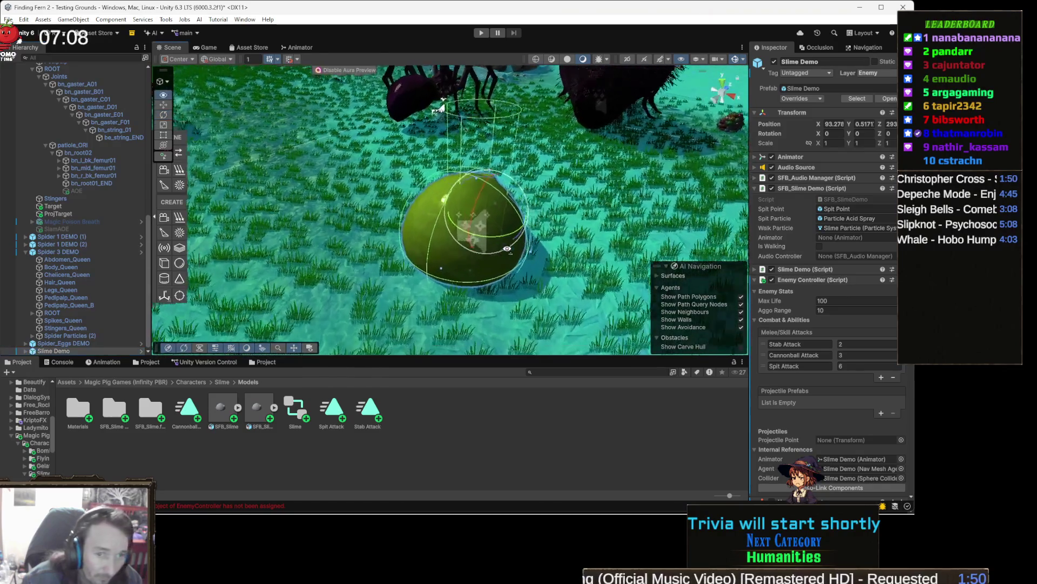
{"action": "scroll", "coordinate": [793, 313], "scroll_direction": "down", "scroll_amount": 4}
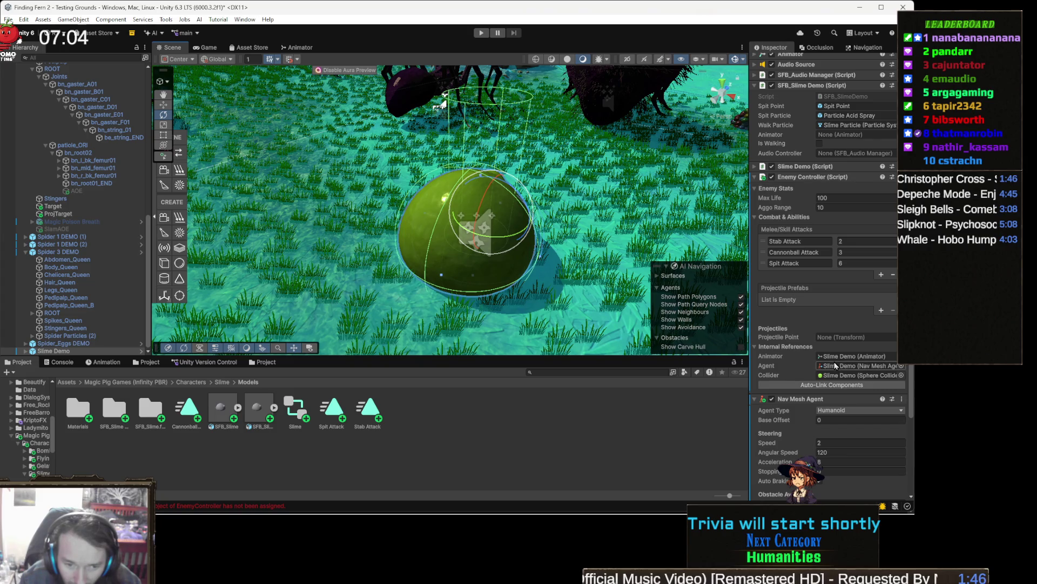
{"action": "left_click", "coordinate": [794, 338]}
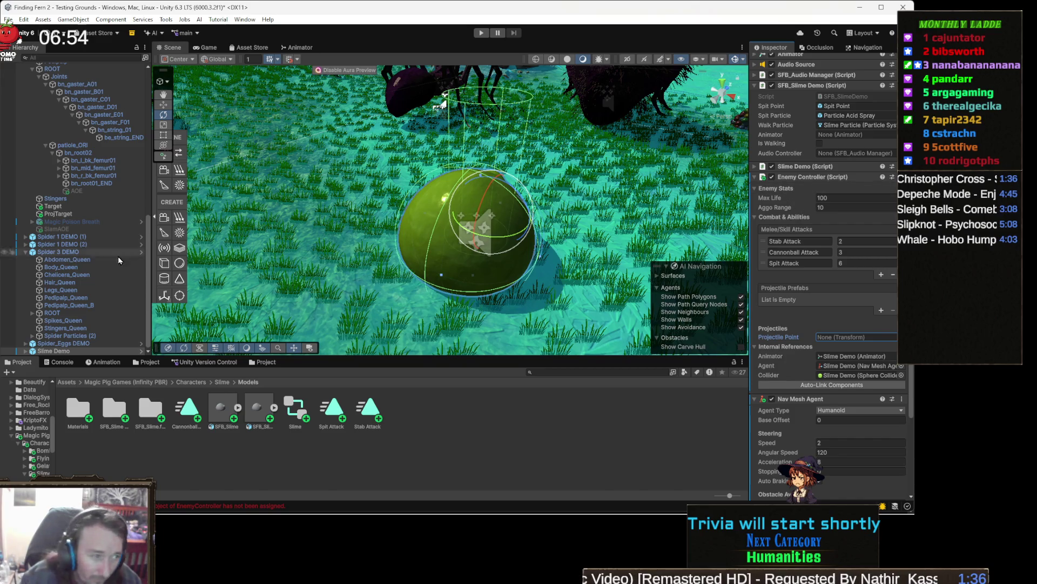
Expand Slime Demo's child parts in the Hierarchy and orbit the camera around it
{"action": "left_click", "coordinate": [54, 351]}
{"action": "scroll", "coordinate": [93, 307], "scroll_direction": "down", "scroll_amount": 2}
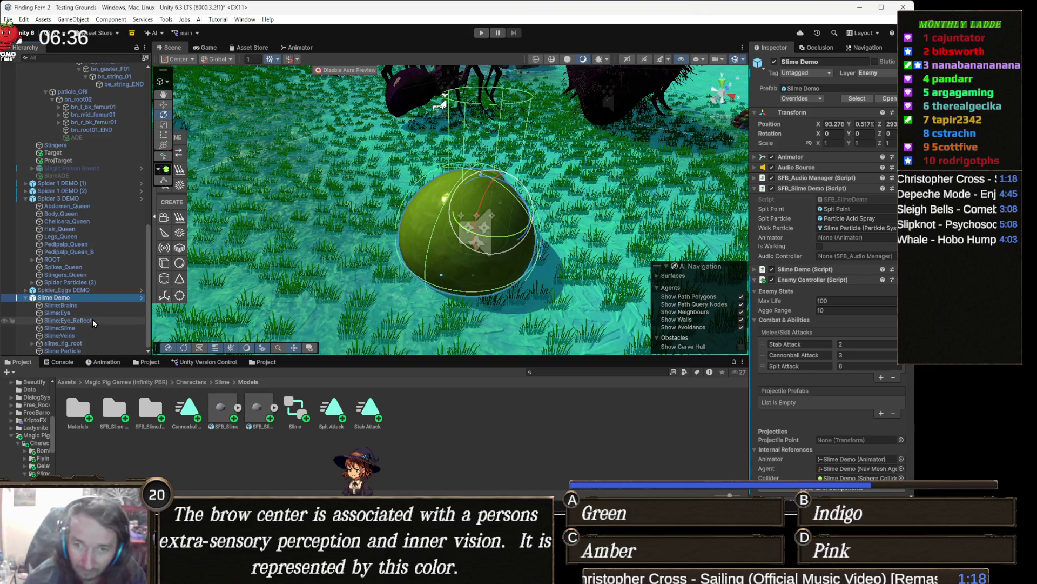
{"action": "left_click_drag", "start_coordinate": [285, 200], "coordinate": [368, 191]}
{"action": "scroll", "coordinate": [368, 191], "scroll_direction": "up", "scroll_amount": 5}
{"action": "scroll", "coordinate": [368, 191], "scroll_direction": "down", "scroll_amount": 5}
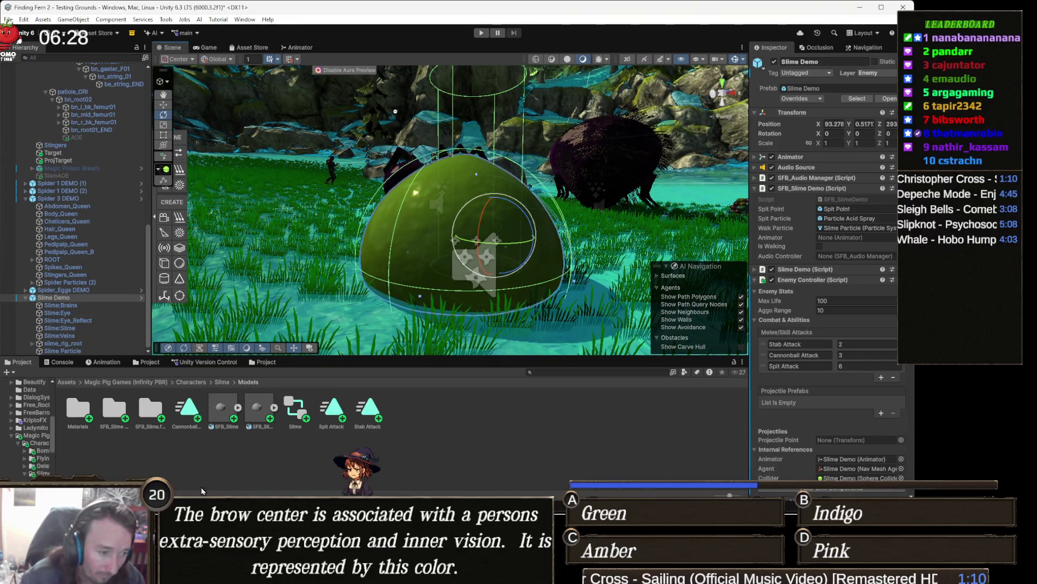
{"action": "key", "text": "alt+Tab"}
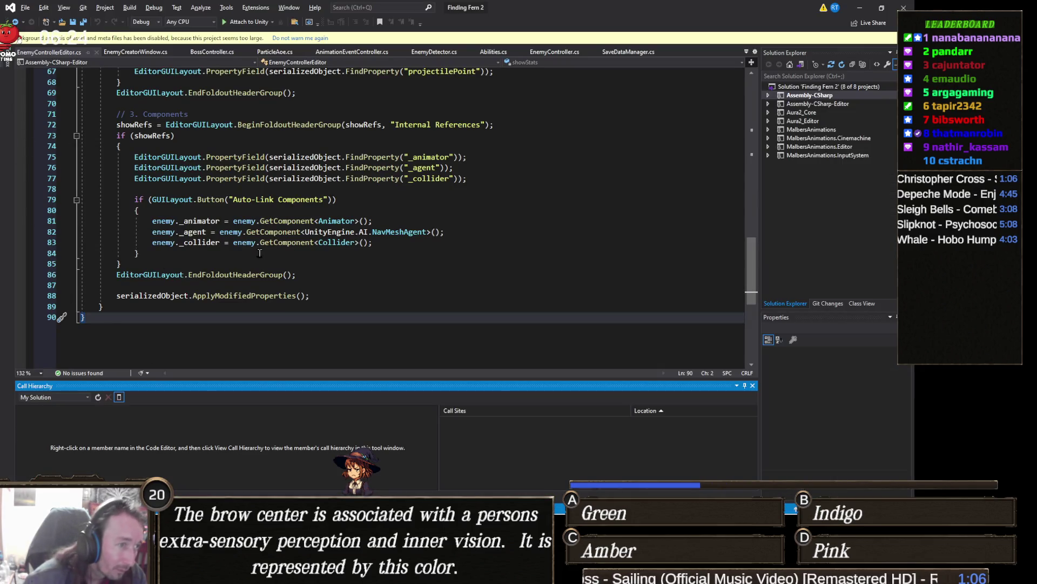
Duplicate the _collider property field line in EnemyControllerEditor.cs
{"action": "scroll", "coordinate": [260, 253], "scroll_direction": "up", "scroll_amount": 2}
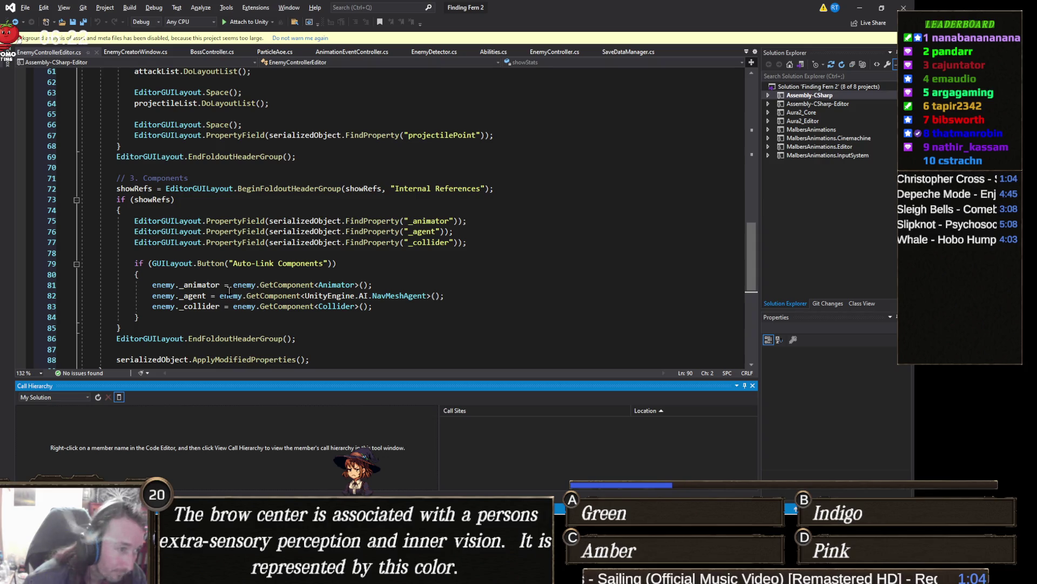
{"action": "scroll", "coordinate": [249, 297], "scroll_direction": "down", "scroll_amount": 1}
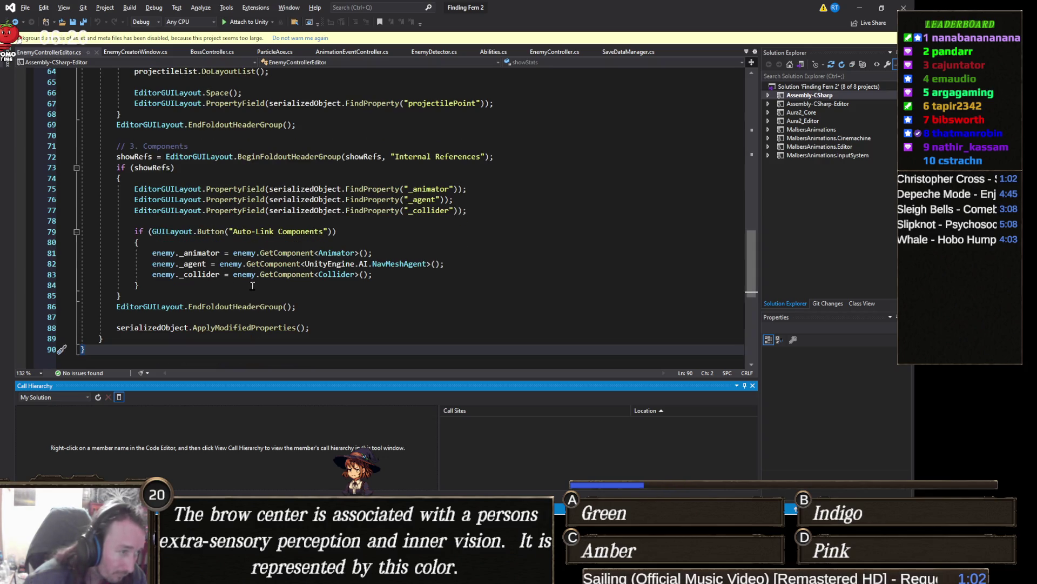
{"action": "left_click", "coordinate": [472, 208]}
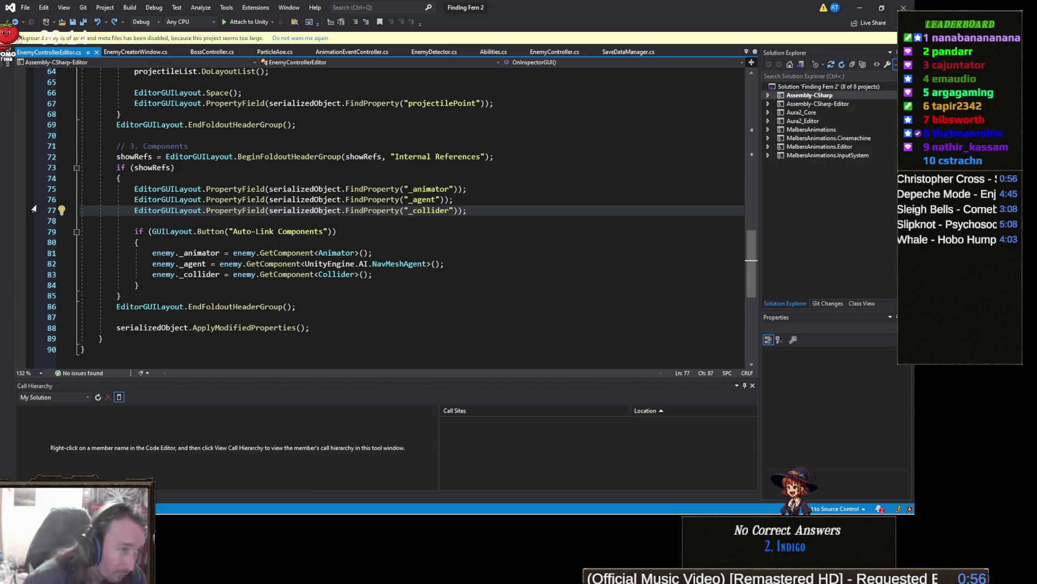
{"action": "left_click", "coordinate": [47, 211]}
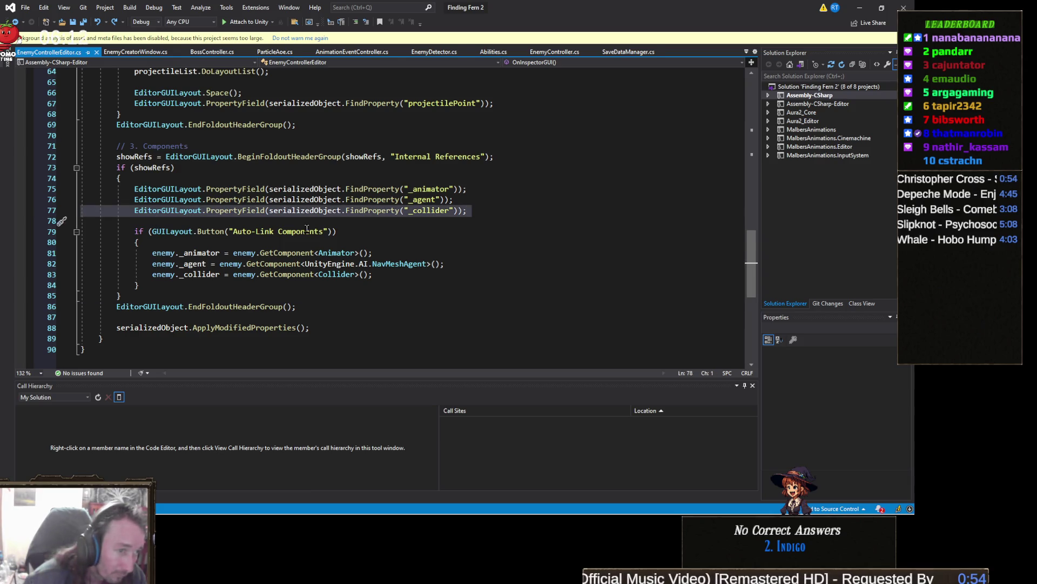
{"action": "key", "text": "ctrl+d"}
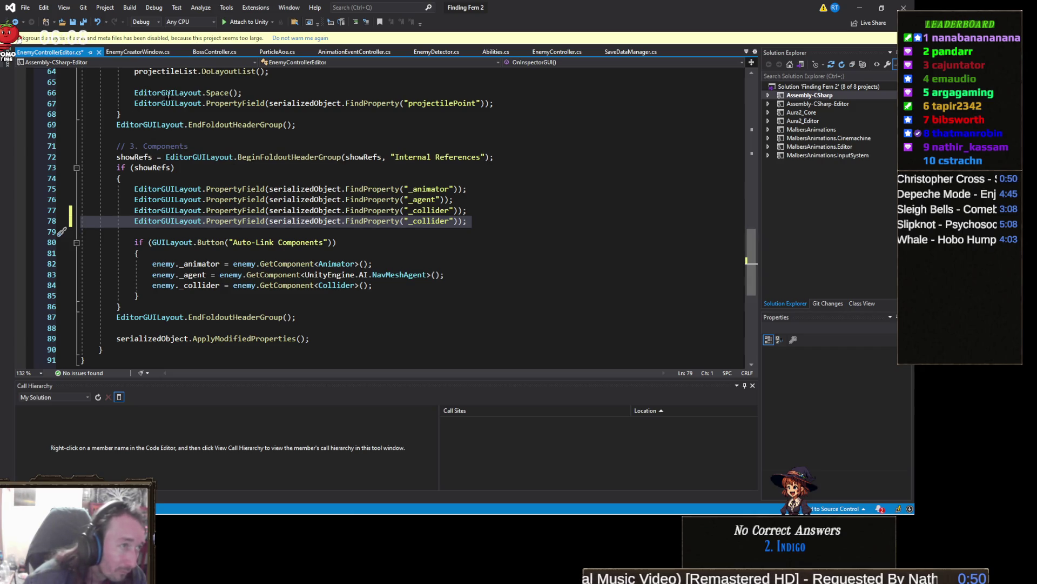
{"action": "left_click", "coordinate": [557, 51]}
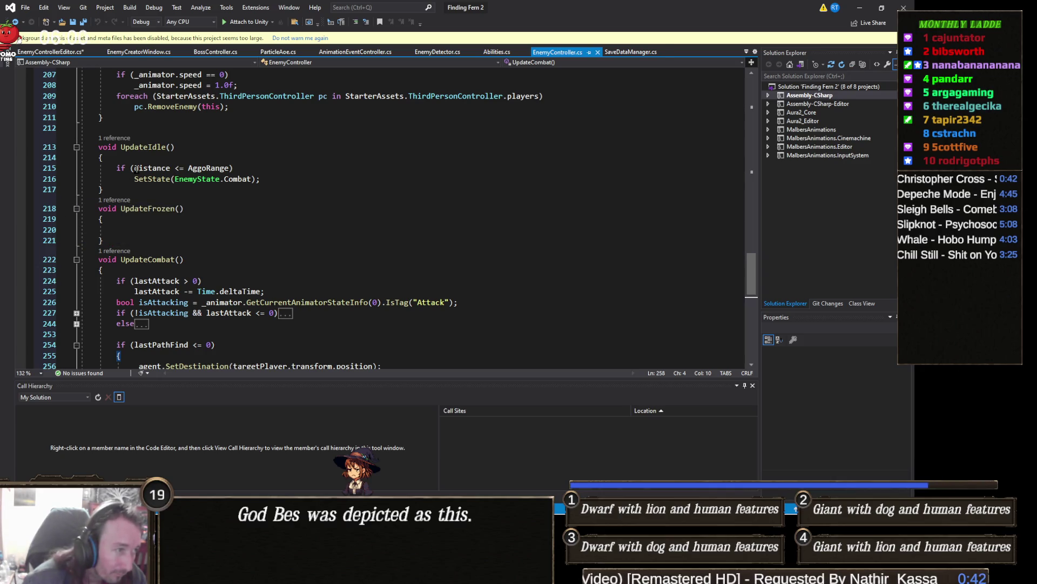
Find the targetObject field declaration in EnemyController.cs
{"action": "scroll", "coordinate": [196, 245], "scroll_direction": "up", "scroll_amount": 4}
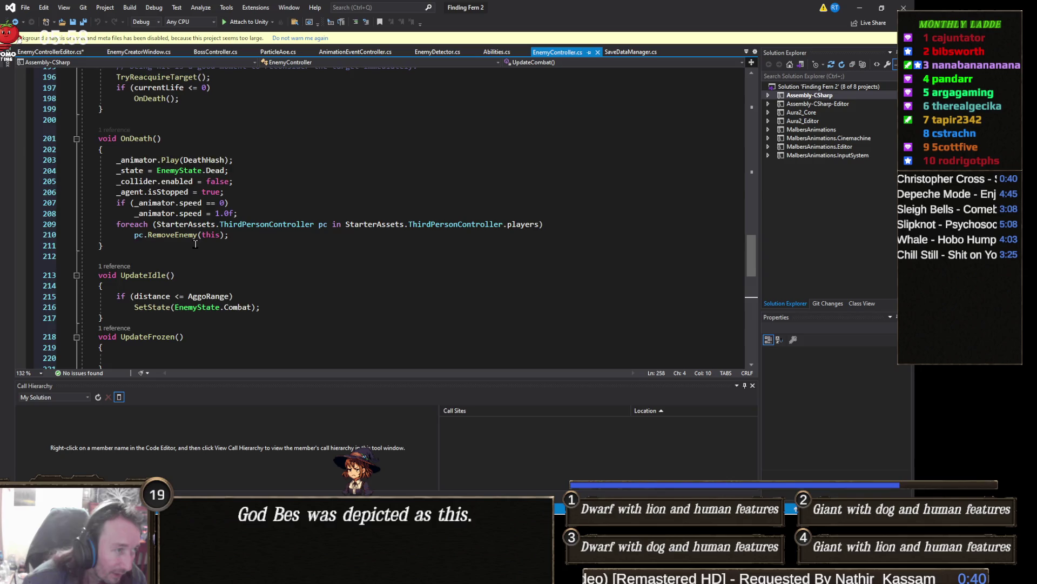
{"action": "scroll", "coordinate": [195, 244], "scroll_direction": "up", "scroll_amount": 20}
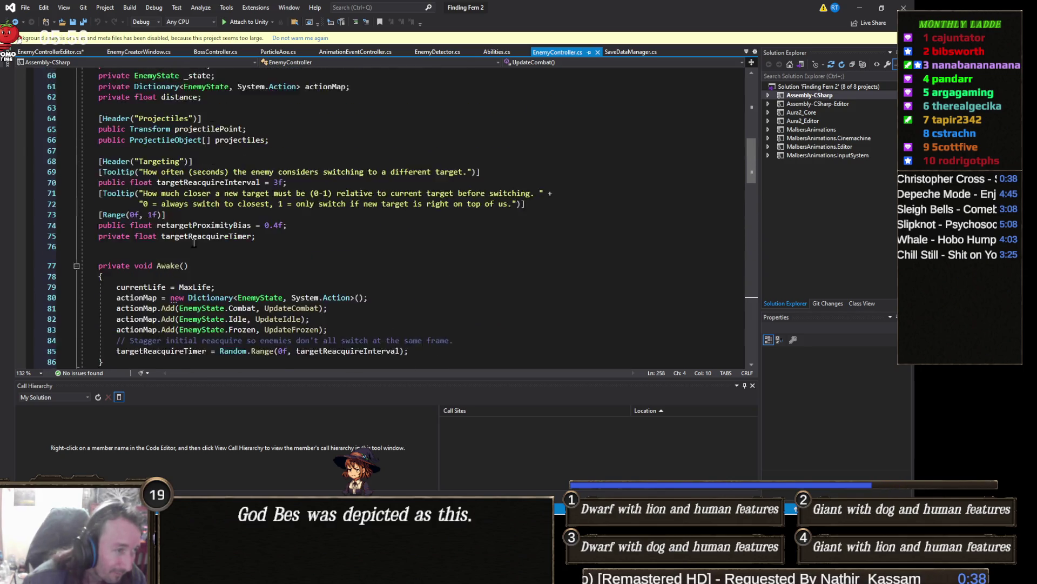
{"action": "scroll", "coordinate": [194, 243], "scroll_direction": "up", "scroll_amount": 7}
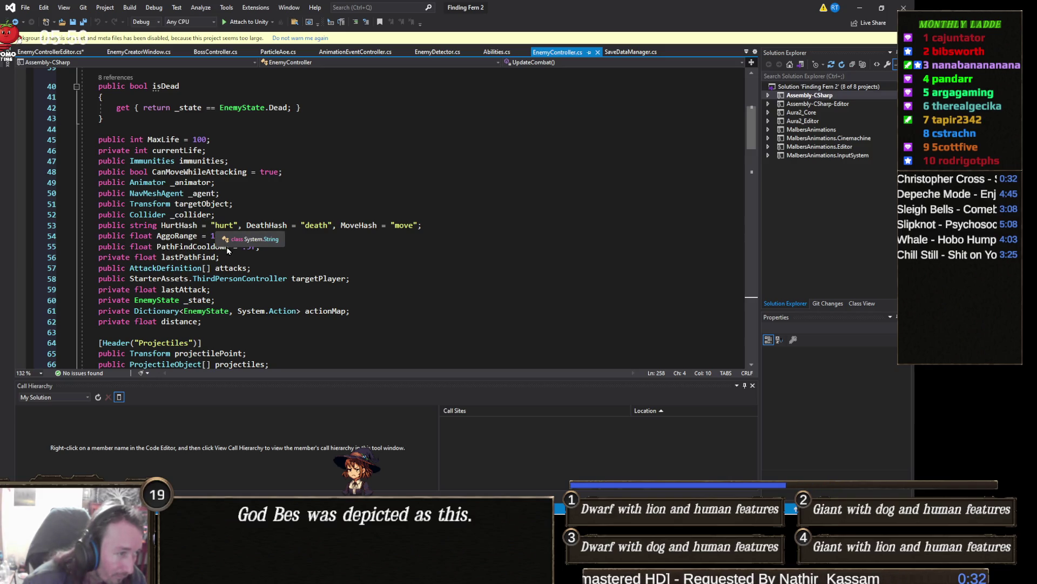
{"action": "scroll", "coordinate": [227, 248], "scroll_direction": "down", "scroll_amount": 3}
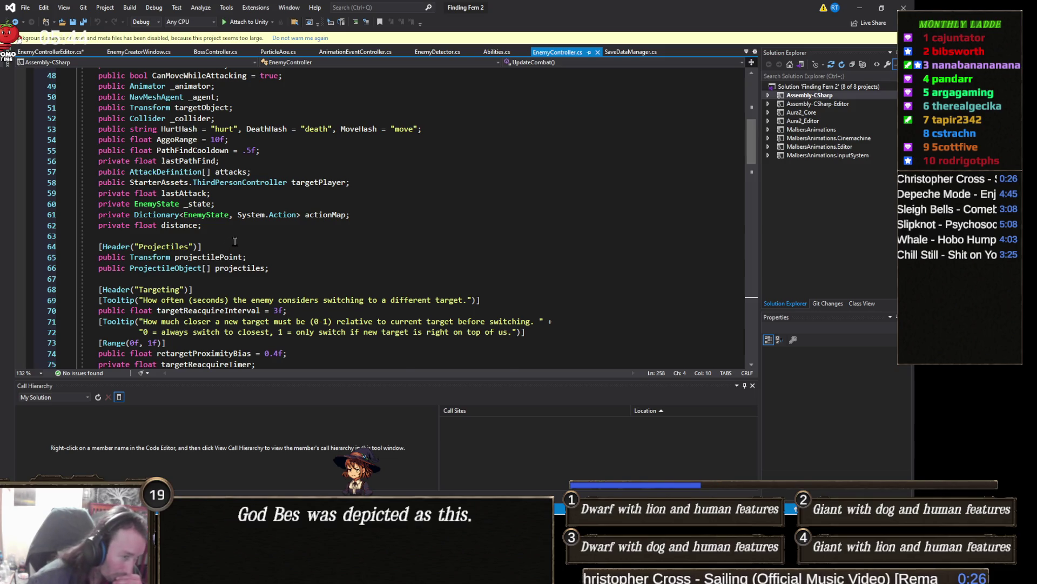
{"action": "scroll", "coordinate": [235, 241], "scroll_direction": "up", "scroll_amount": 1}
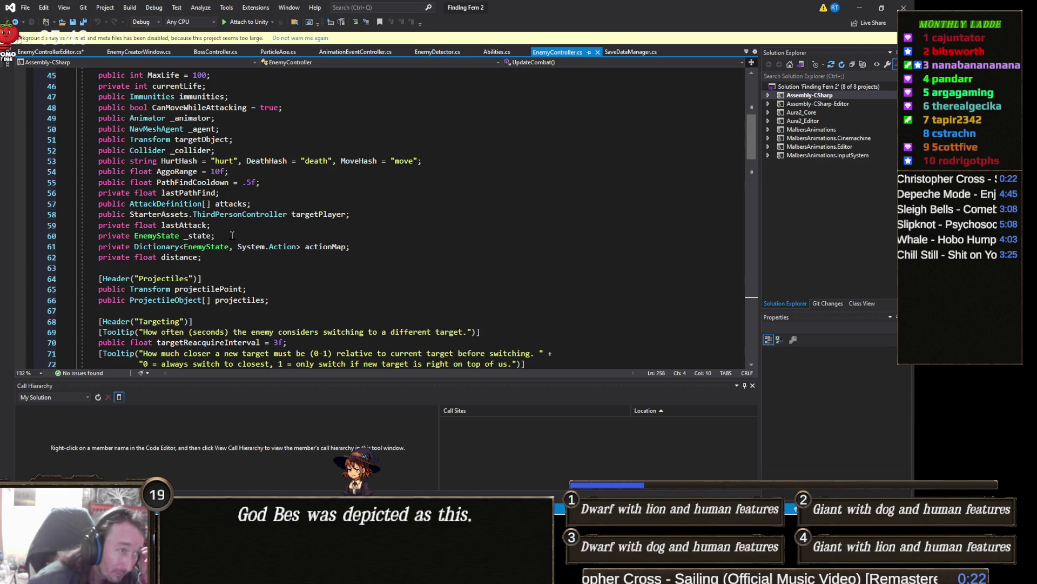
{"action": "scroll", "coordinate": [232, 235], "scroll_direction": "up", "scroll_amount": 1}
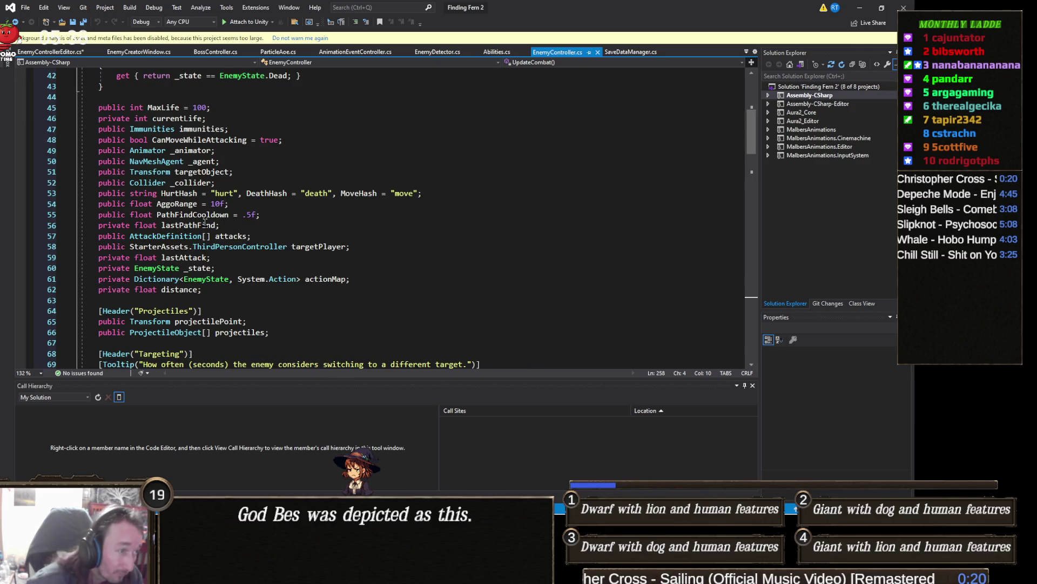
{"action": "left_click", "coordinate": [209, 172]}
Change the duplicated line 78 to draw targetObject instead of _collider and save the script
{"action": "left_click", "coordinate": [95, 53]}
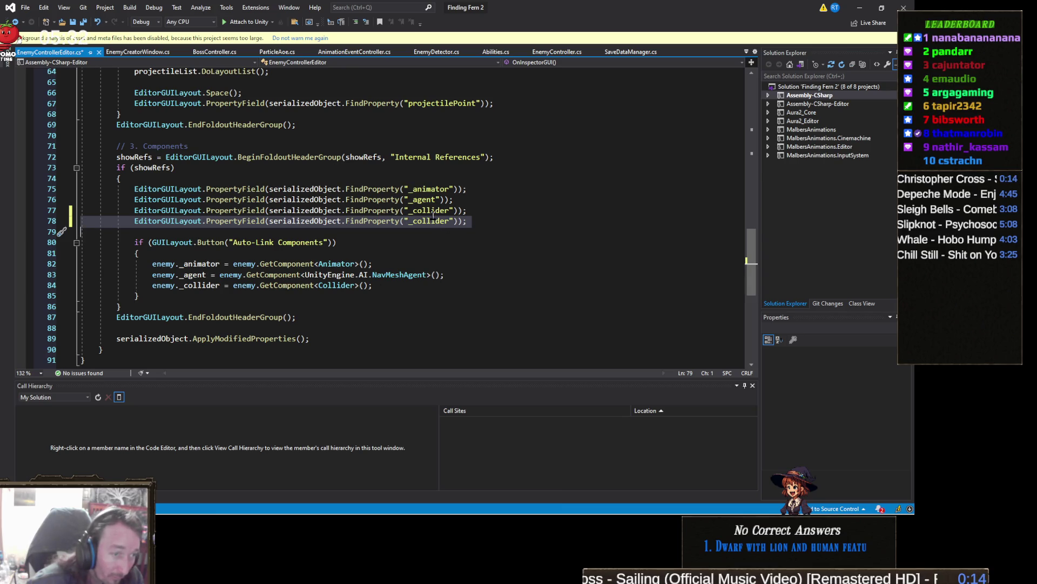
{"action": "double_click", "coordinate": [435, 221]}
{"action": "type", "text": "targetObject"}
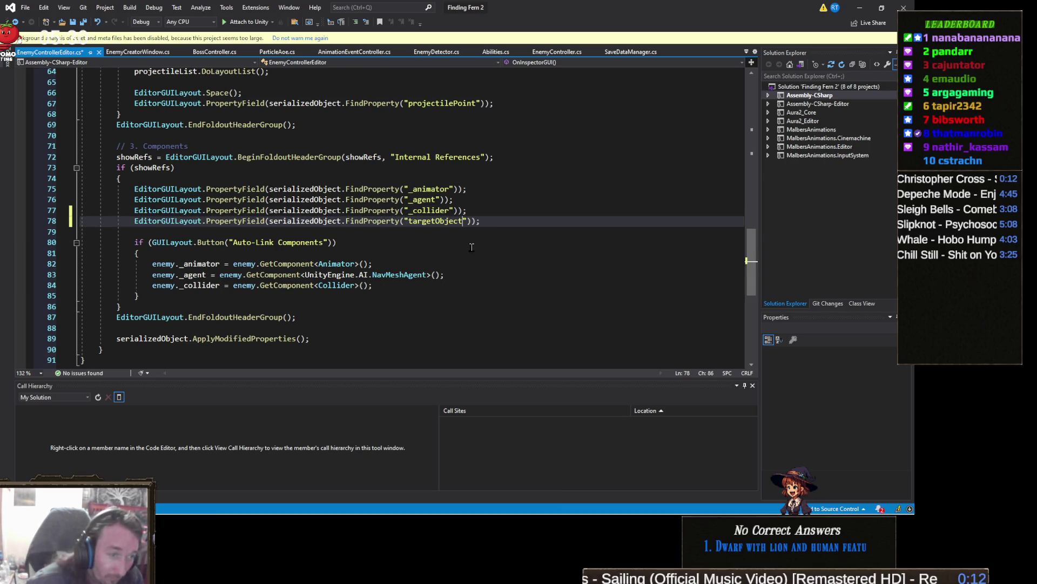
{"action": "left_click", "coordinate": [480, 249]}
{"action": "key", "text": "ctrl+s"}
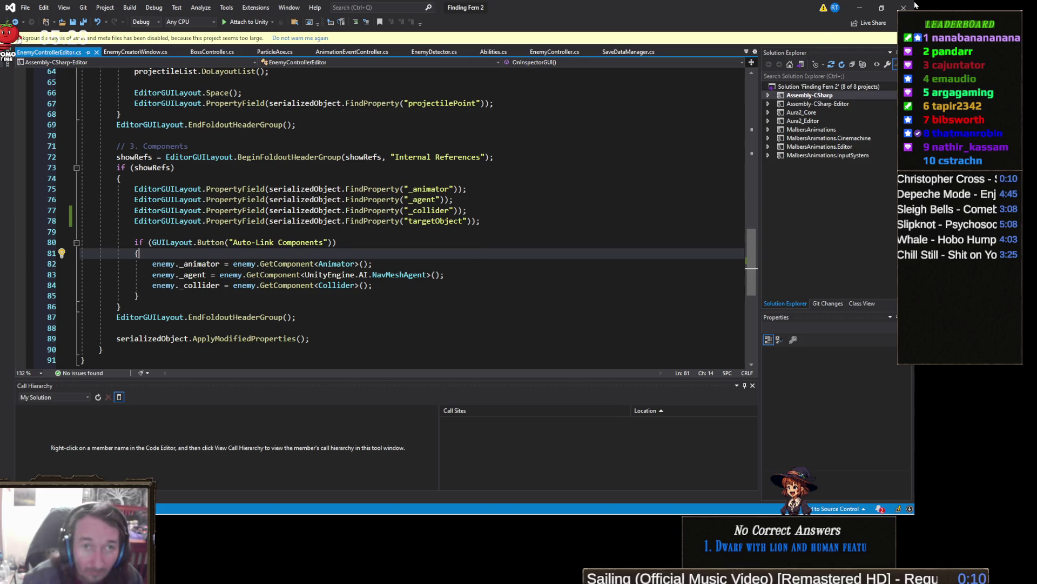
{"action": "left_click", "coordinate": [859, 8]}
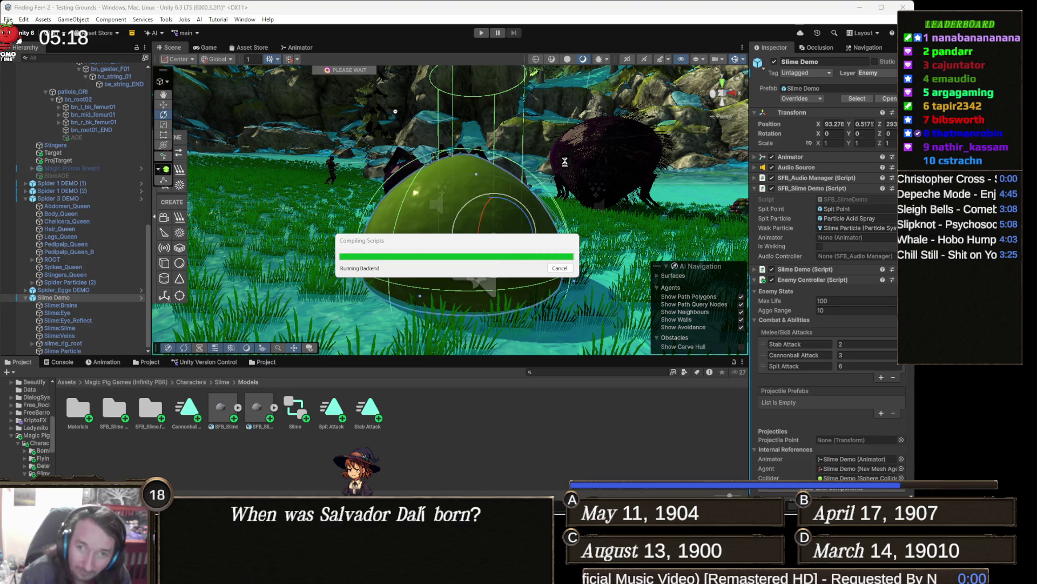
Select Spider 1 DEMO, ping Target from its Target Object field, then select Slime Particle
{"action": "left_click", "coordinate": [582, 167]}
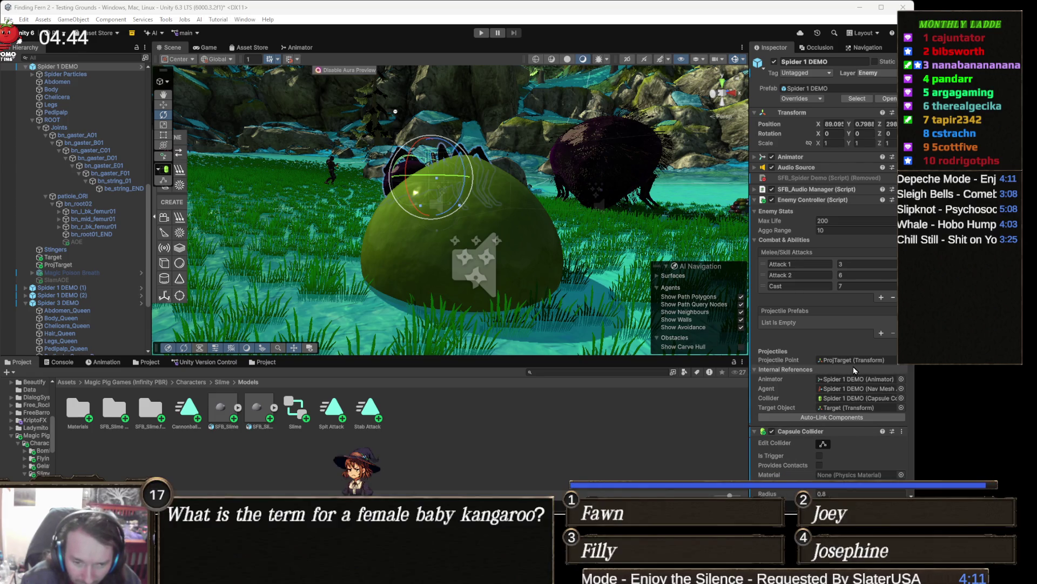
{"action": "left_click", "coordinate": [859, 408]}
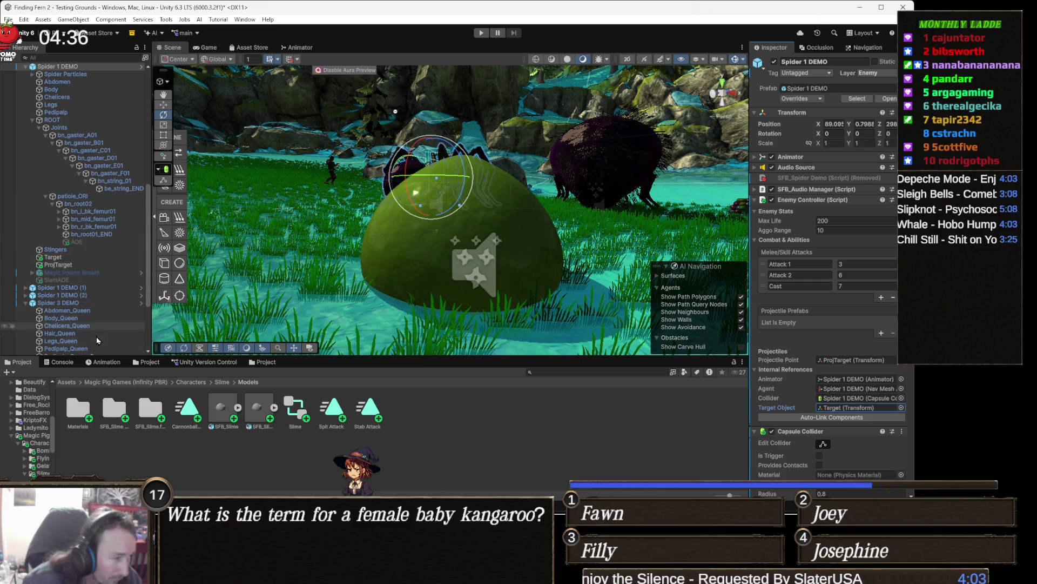
{"action": "scroll", "coordinate": [94, 333], "scroll_direction": "down", "scroll_amount": 5}
{"action": "left_click", "coordinate": [89, 351]}
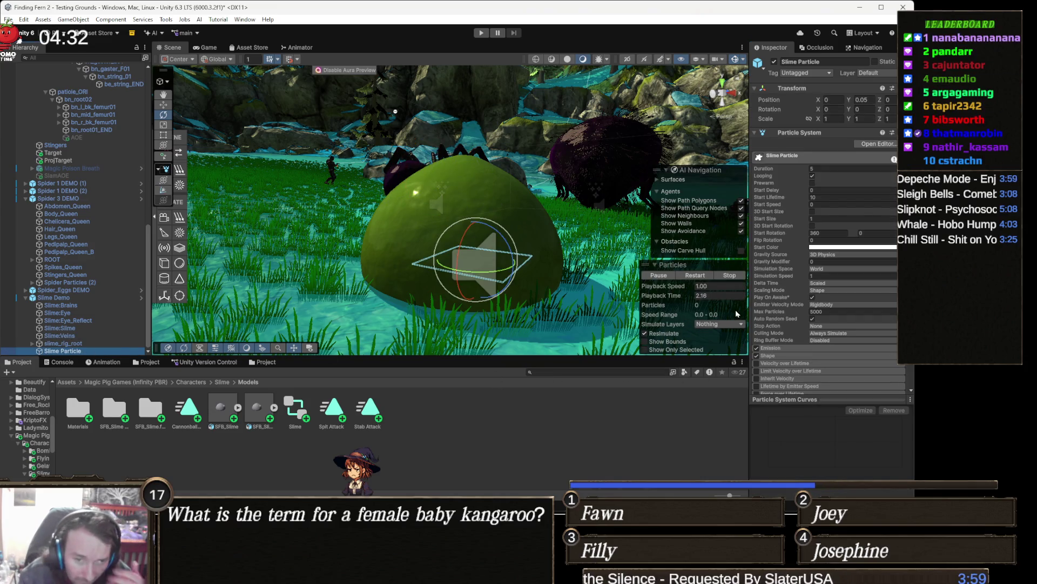
Create an empty child named Target under Slime Demo and raise it to Y 0.405
{"action": "key", "text": "Left"}
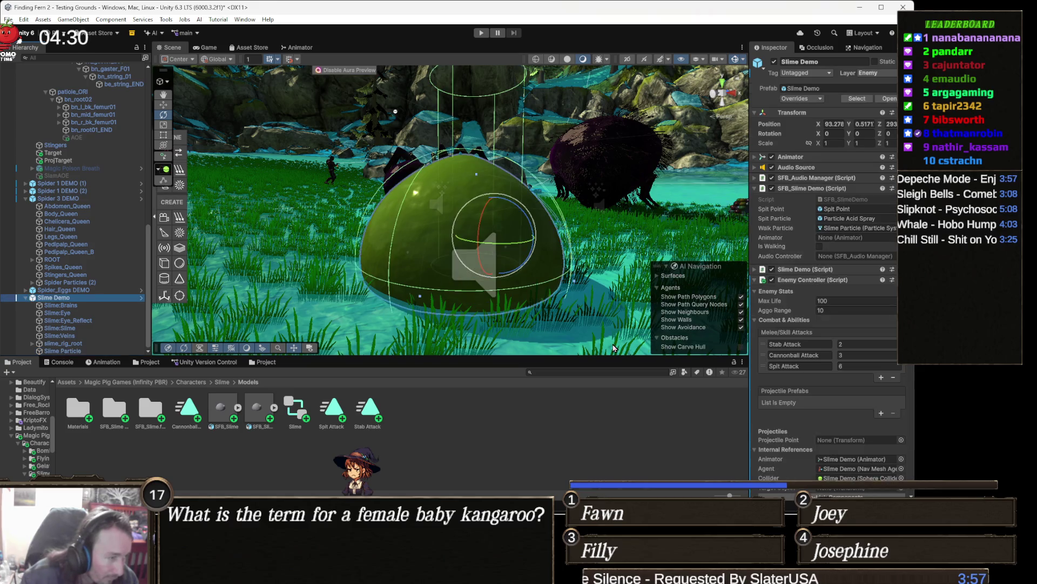
{"action": "scroll", "coordinate": [858, 374], "scroll_direction": "down", "scroll_amount": 3}
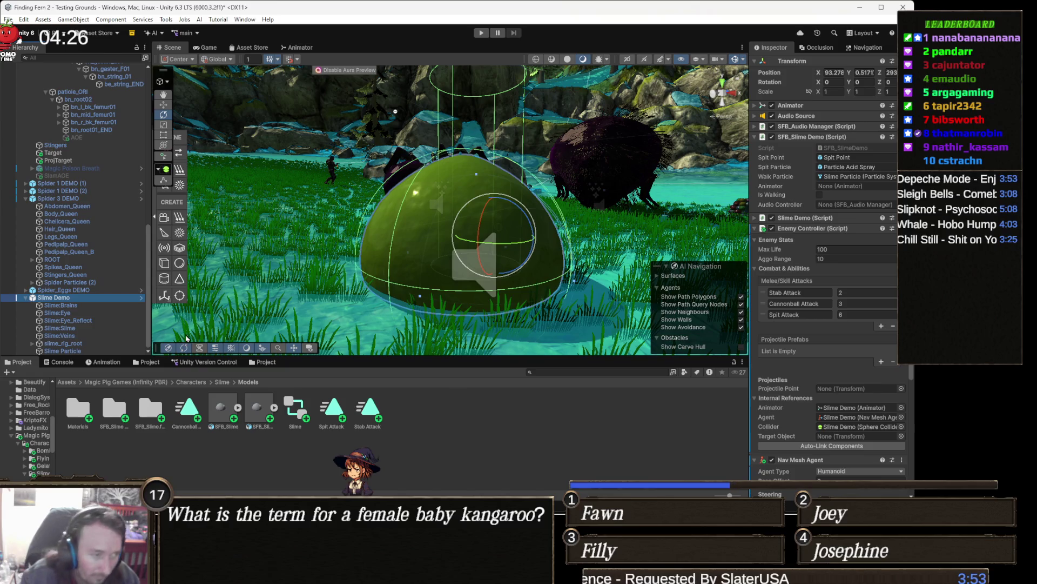
{"action": "right_click", "coordinate": [71, 300]}
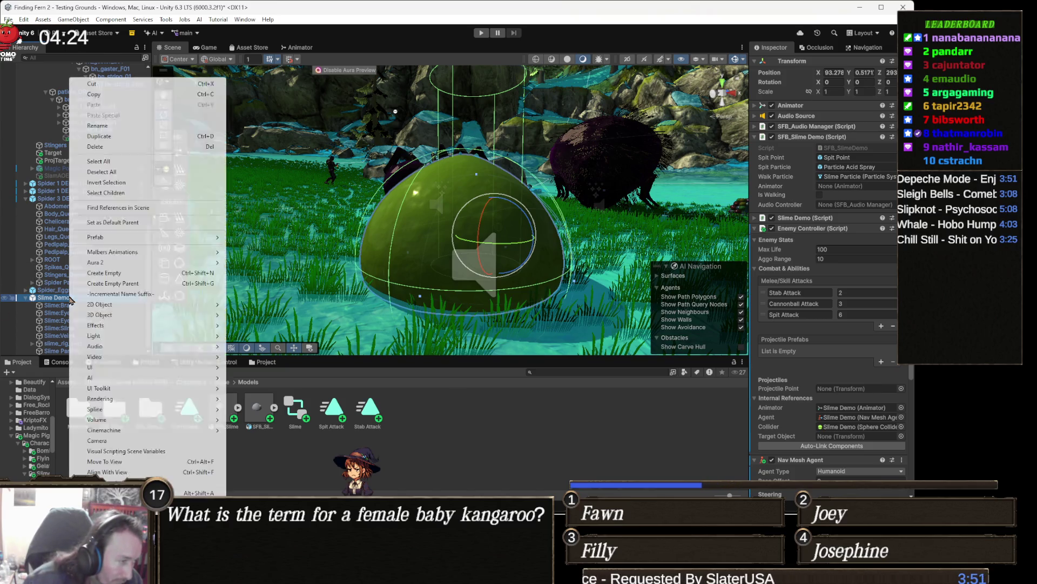
{"action": "mouse_move", "coordinate": [133, 314]}
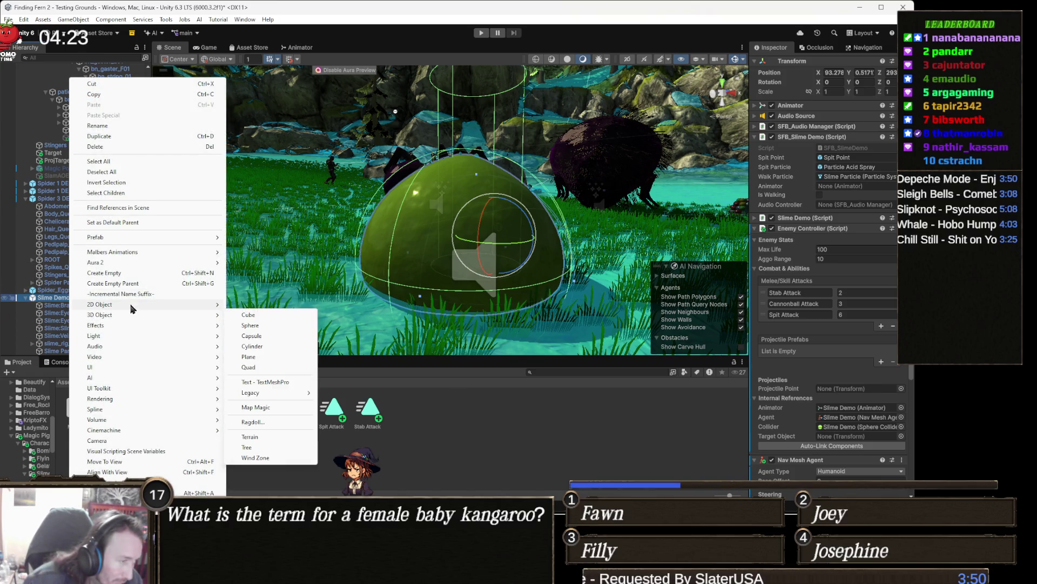
{"action": "left_click", "coordinate": [123, 273]}
{"action": "type", "text": "Tae"}
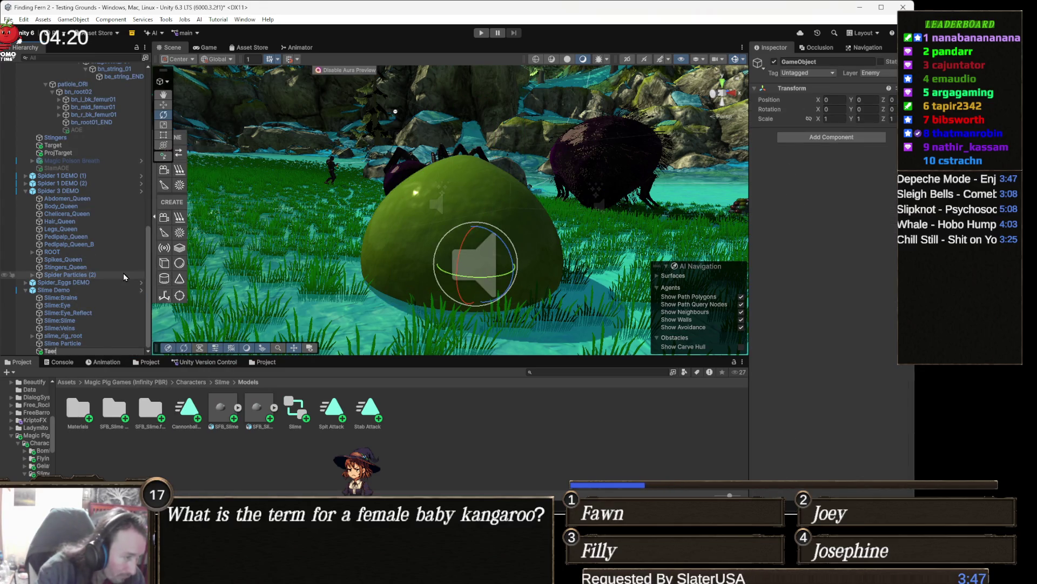
{"action": "type", "text": "rget"}
{"action": "key", "text": "Return"}
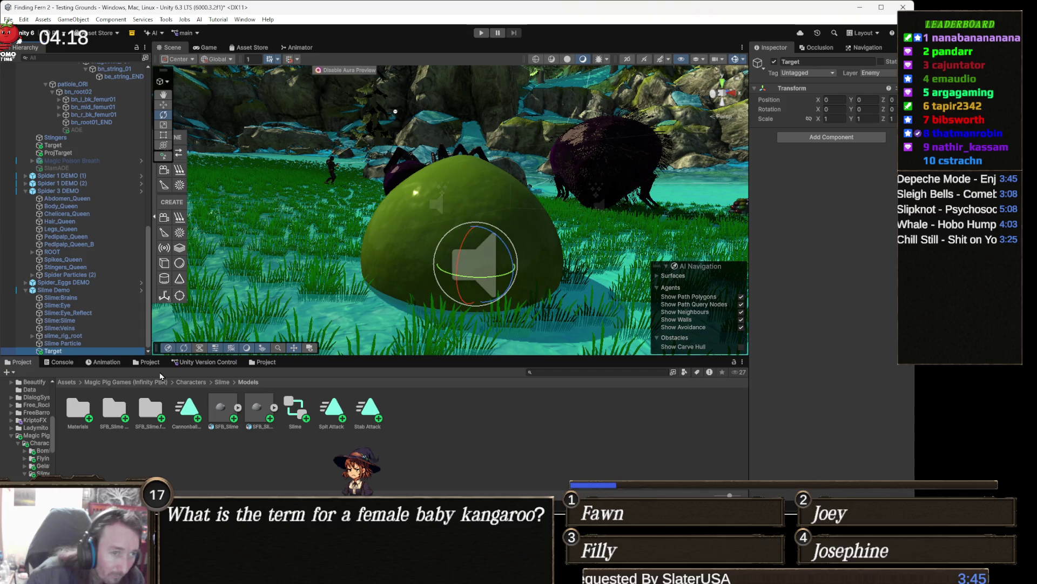
{"action": "key", "text": "w"}
{"action": "key", "text": "f"}
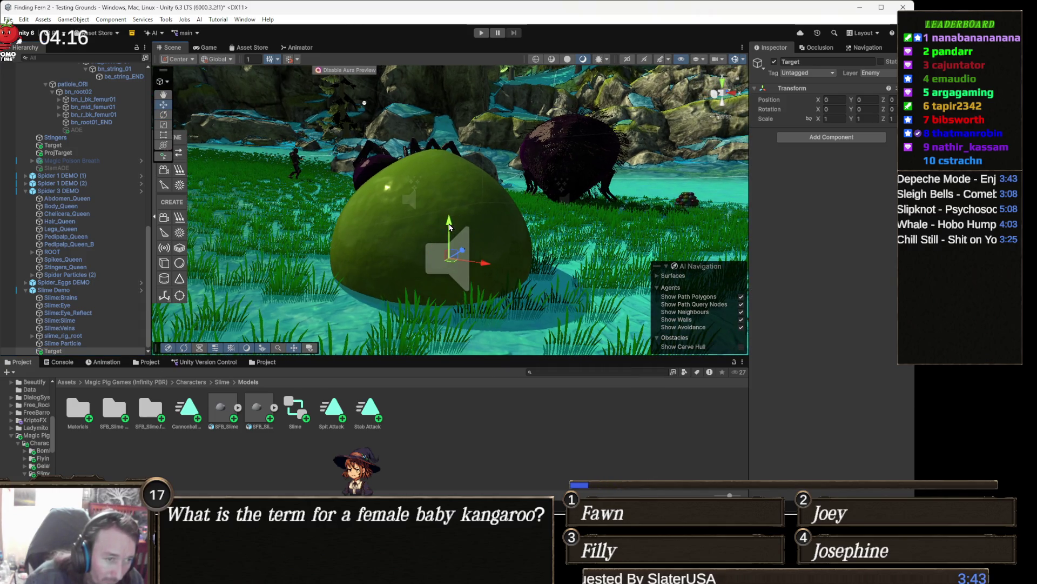
{"action": "mouse_move", "coordinate": [451, 197]}
{"action": "left_mouse_down"}
{"action": "mouse_move", "coordinate": [381, 237]}
{"action": "mouse_move", "coordinate": [421, 242]}
{"action": "mouse_move", "coordinate": [451, 225]}
{"action": "mouse_move", "coordinate": [392, 204]}
{"action": "left_mouse_up"}
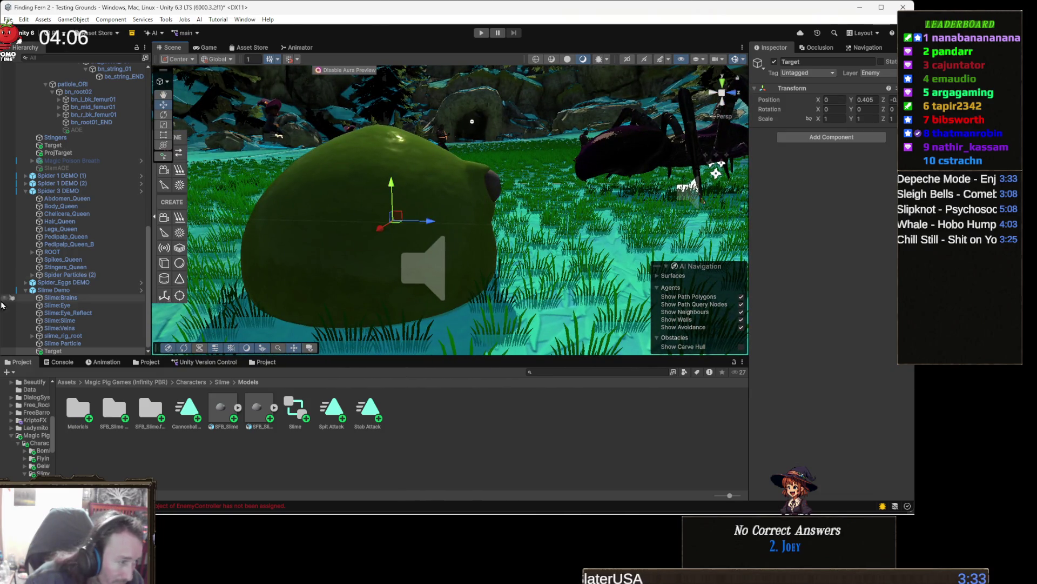
{"action": "left_click", "coordinate": [63, 292]}
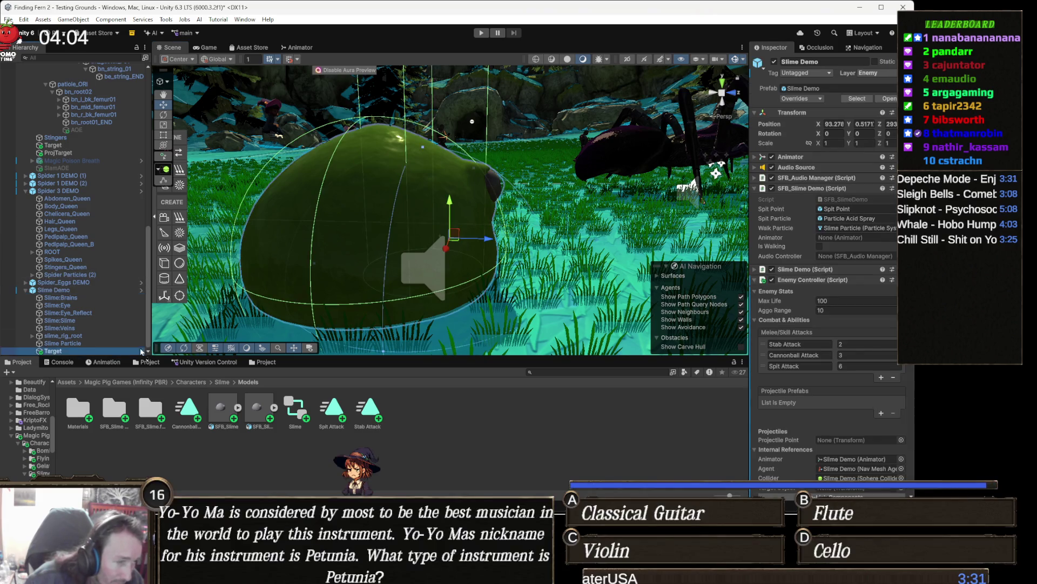
Frame the slime in the Scene view and enter Play mode to test it
{"action": "scroll", "coordinate": [811, 449], "scroll_direction": "down", "scroll_amount": 8}
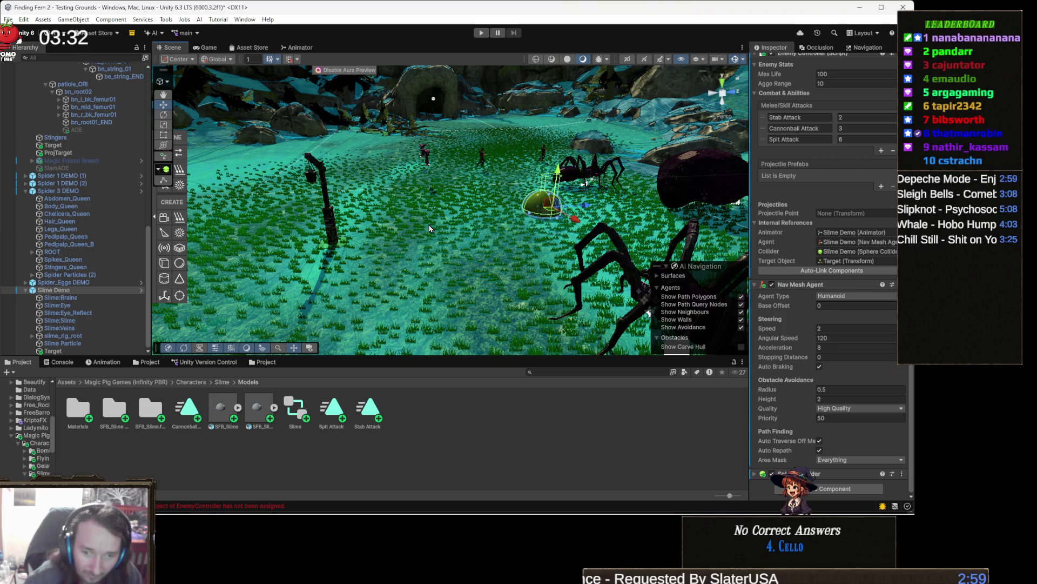
{"action": "mouse_move", "coordinate": [365, 263]}
{"action": "left_mouse_down"}
{"action": "mouse_move", "coordinate": [505, 206]}
{"action": "mouse_move", "coordinate": [504, 290]}
{"action": "mouse_move", "coordinate": [628, 230]}
{"action": "mouse_move", "coordinate": [258, 253]}
{"action": "mouse_move", "coordinate": [207, 232]}
{"action": "left_mouse_up"}
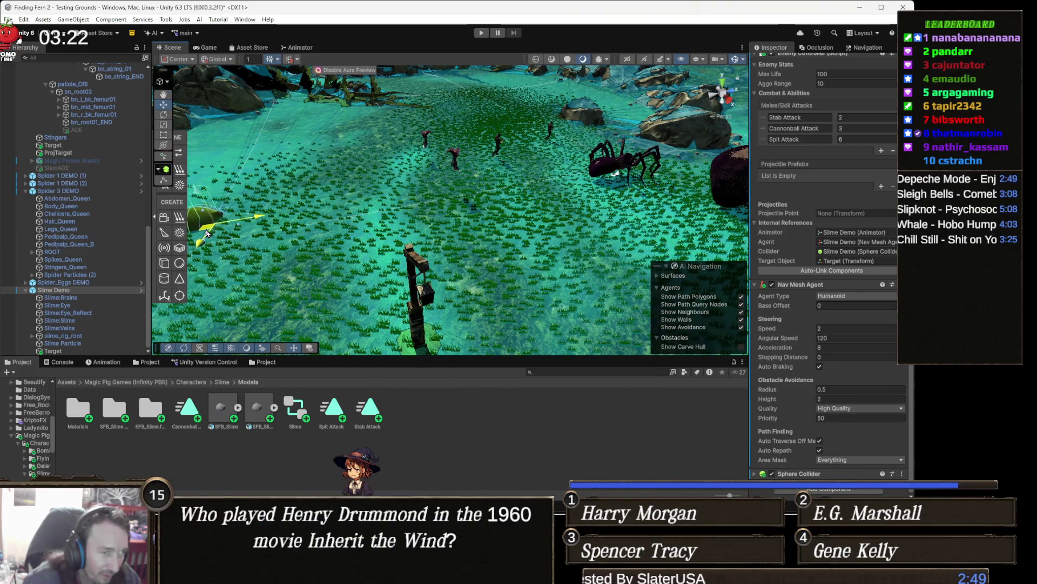
{"action": "key", "text": "f"}
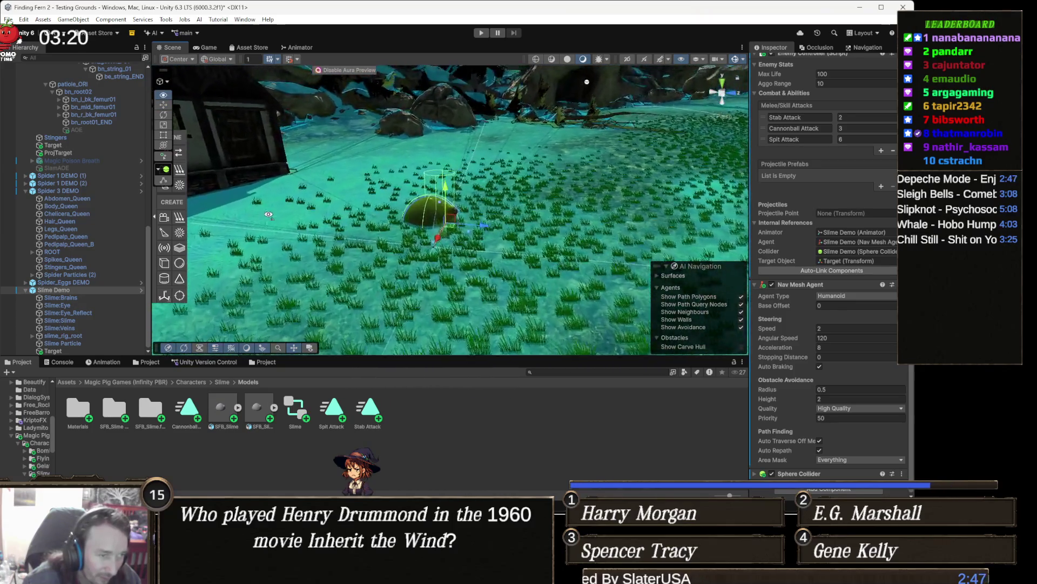
{"action": "left_click_drag", "start_coordinate": [275, 214], "coordinate": [395, 193]}
{"action": "scroll", "coordinate": [427, 195], "scroll_direction": "up", "scroll_amount": 3}
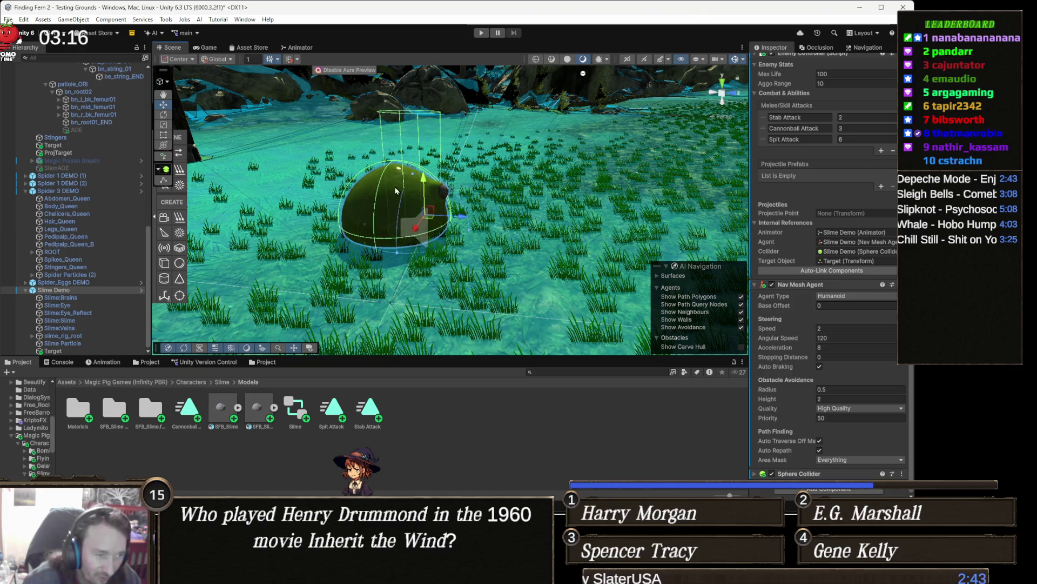
{"action": "left_click", "coordinate": [482, 33]}
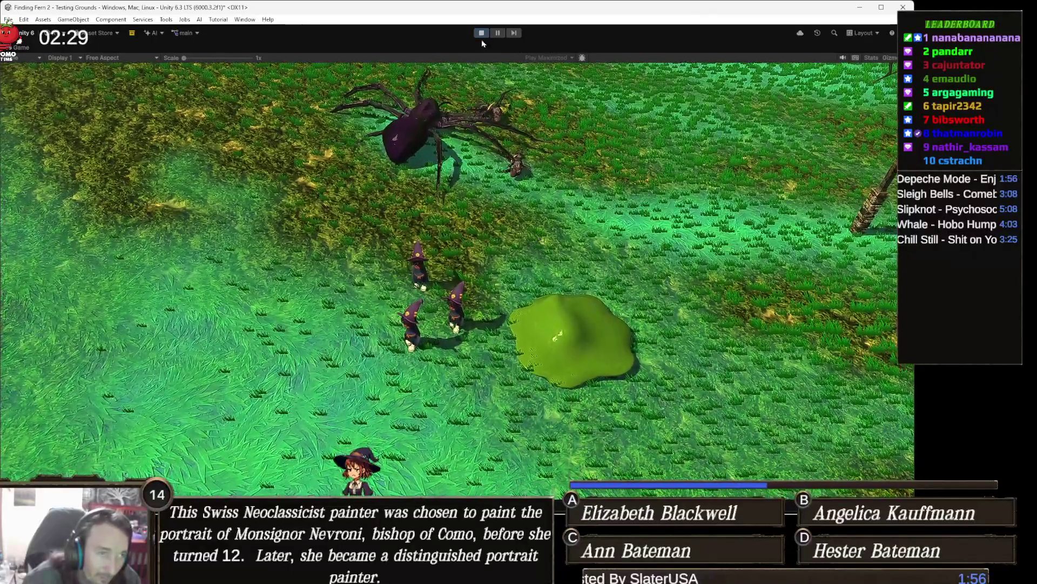
{"action": "left_click", "coordinate": [478, 36]}
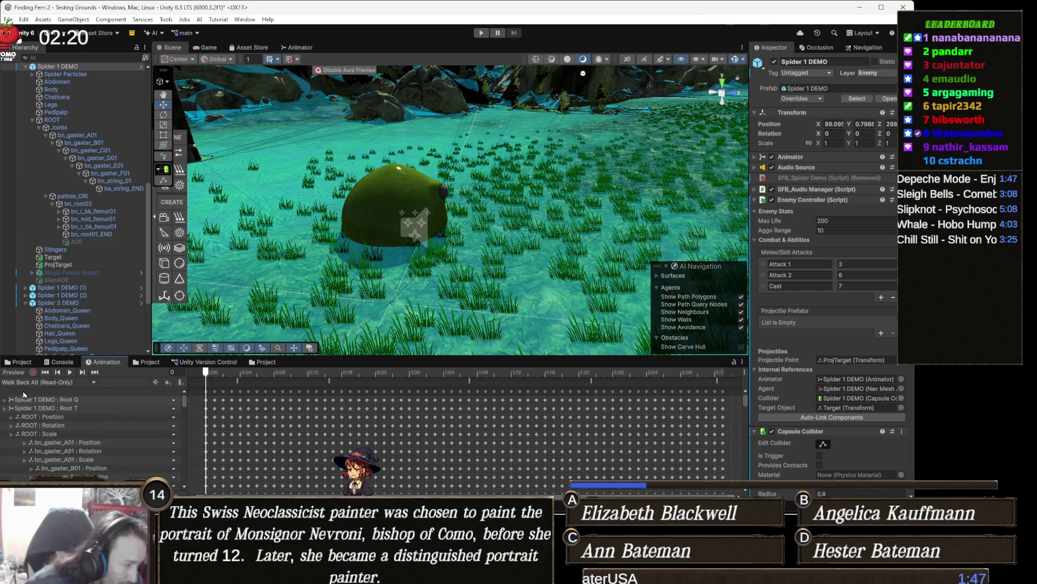
Select Slime Demo and show its clip list in the Animation window
{"action": "left_click", "coordinate": [39, 381]}
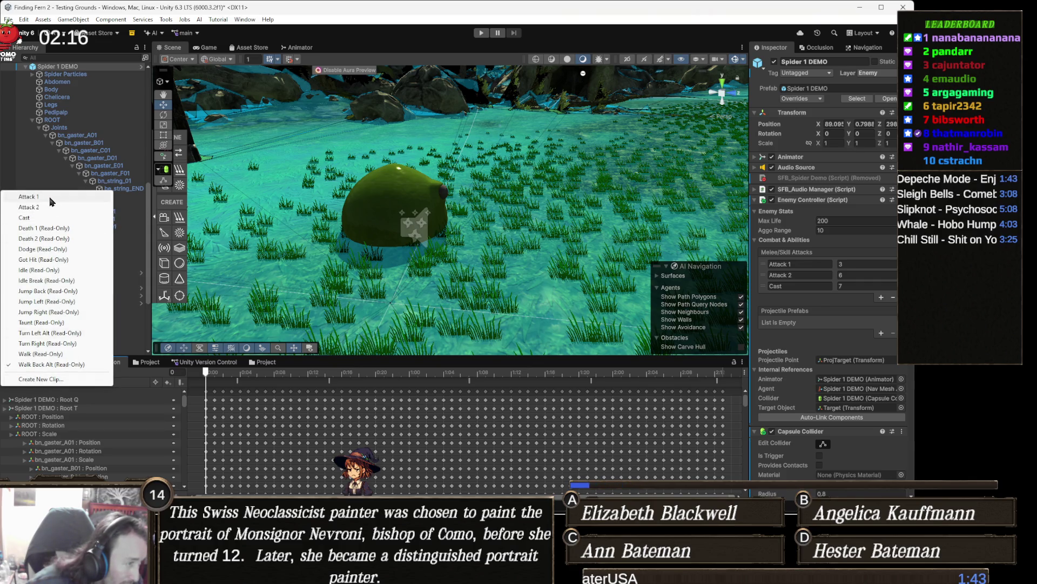
{"action": "key", "text": "Escape"}
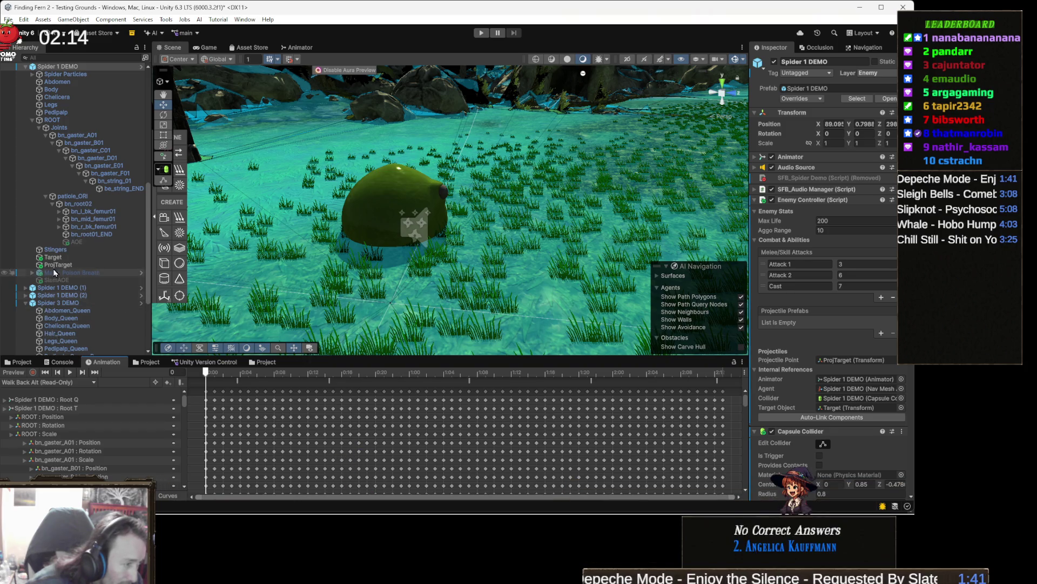
{"action": "scroll", "coordinate": [90, 331], "scroll_direction": "down", "scroll_amount": 5}
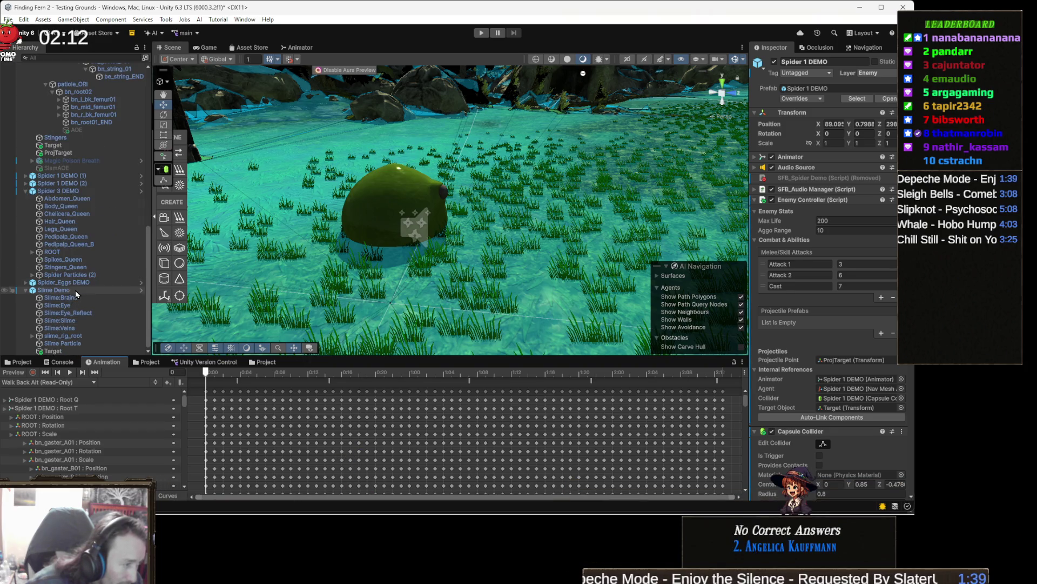
{"action": "left_click", "coordinate": [59, 290]}
{"action": "left_click", "coordinate": [54, 382]}
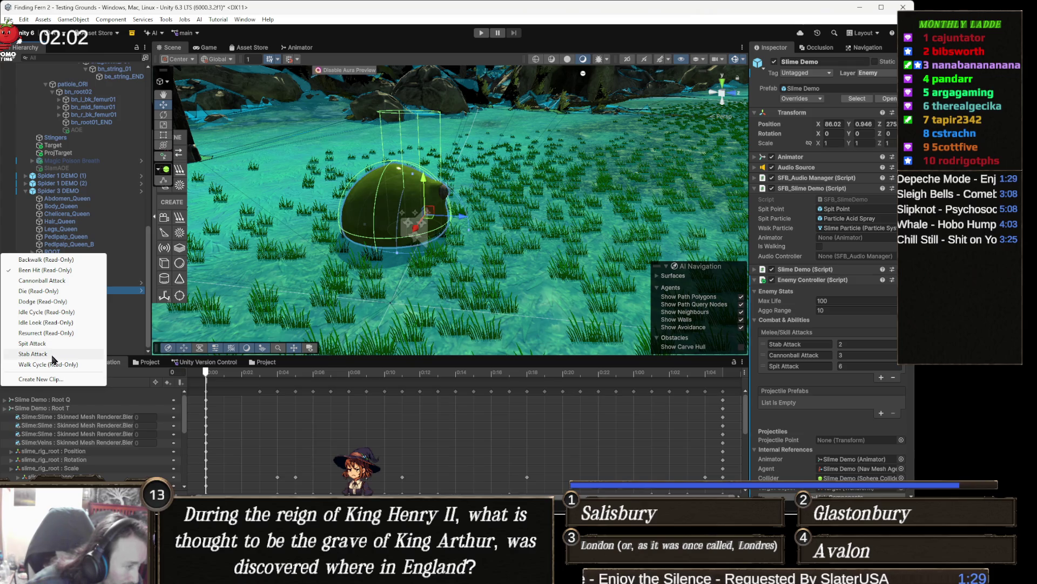
Load Slime Demo's Stab Attack clip, frame the slime and scrub to frame 32
{"action": "left_click", "coordinate": [52, 354]}
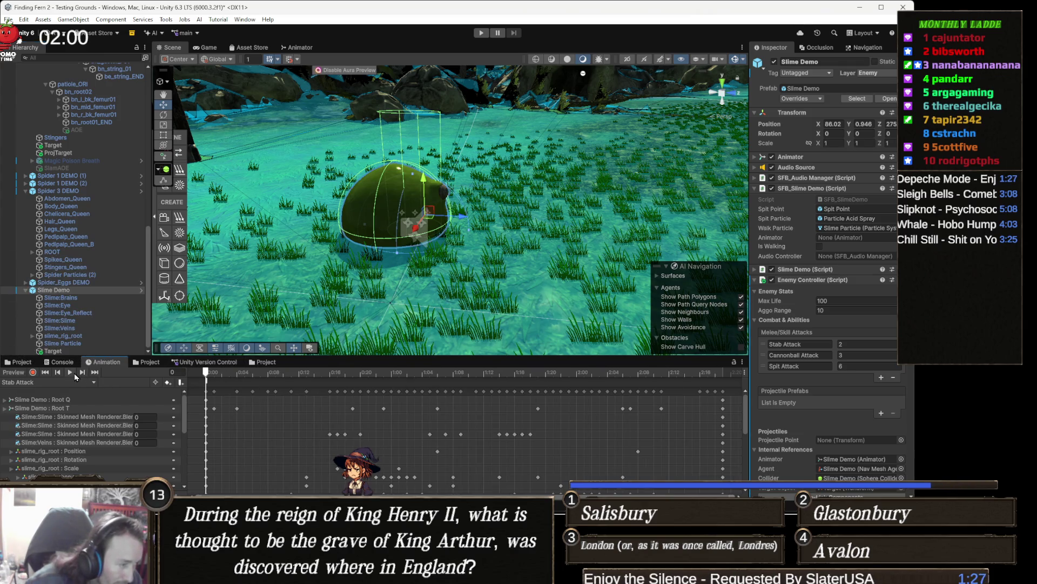
{"action": "left_click", "coordinate": [69, 373]}
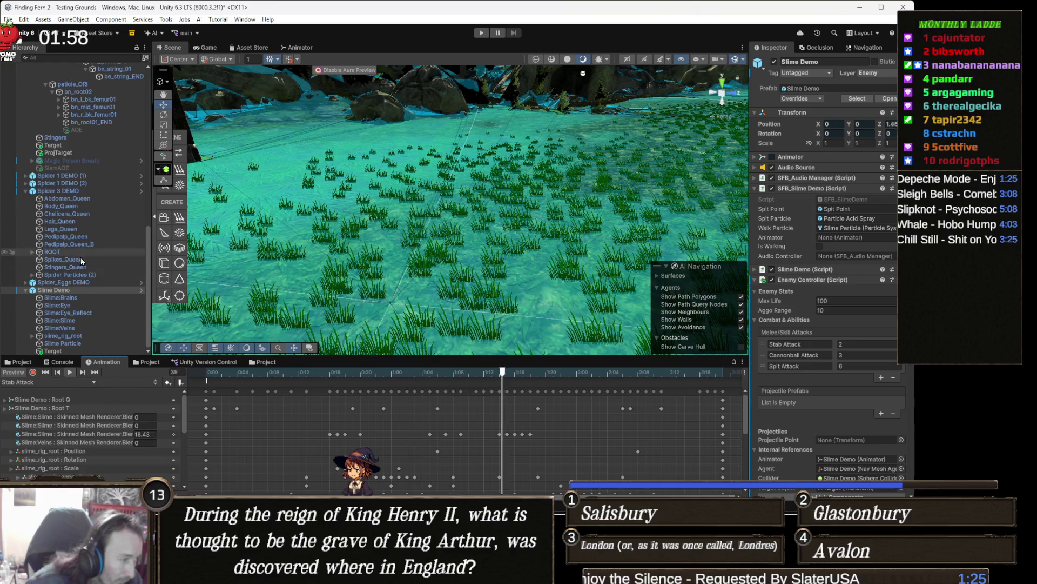
{"action": "double_click", "coordinate": [75, 291]}
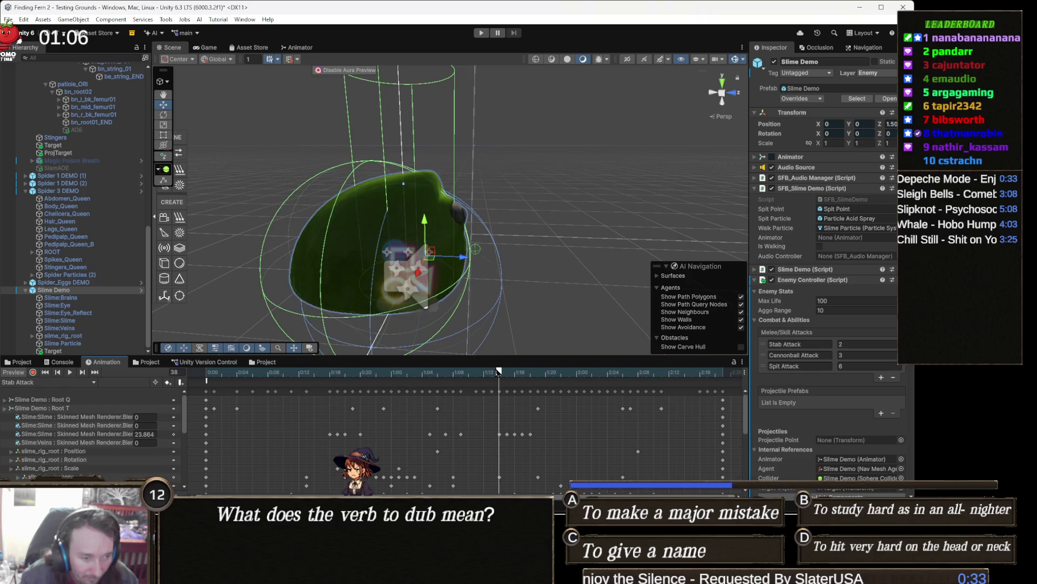
{"action": "mouse_move", "coordinate": [414, 371]}
{"action": "left_mouse_down"}
{"action": "mouse_move", "coordinate": [329, 374]}
{"action": "mouse_move", "coordinate": [452, 370]}
{"action": "mouse_move", "coordinate": [444, 371]}
{"action": "left_mouse_up"}
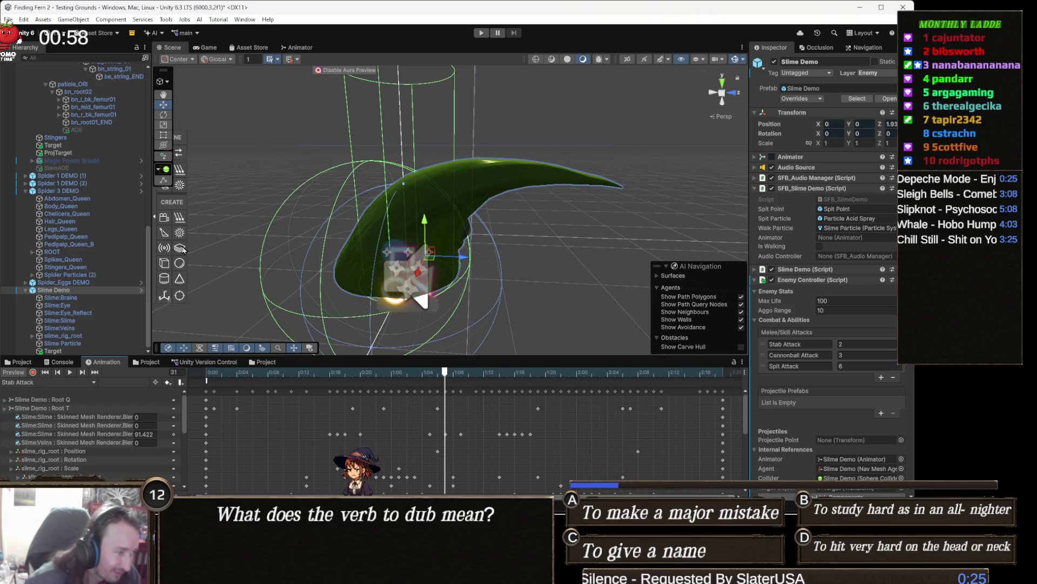
{"action": "right_click", "coordinate": [66, 291]}
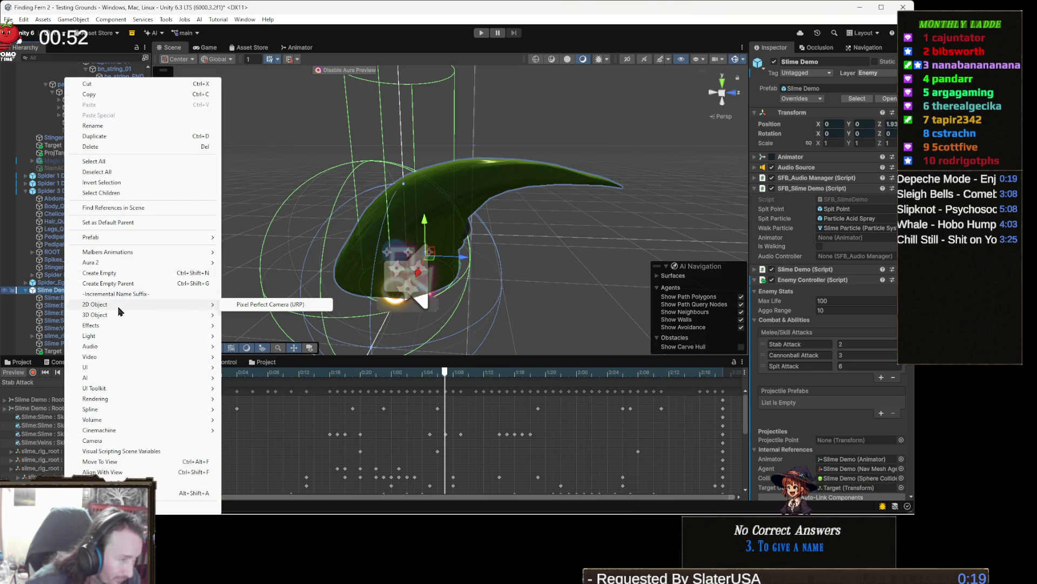
Add an empty child named AOE under Slime Demo and move it in front of the slime
{"action": "left_click", "coordinate": [122, 274]}
{"action": "type", "text": "AOE"}
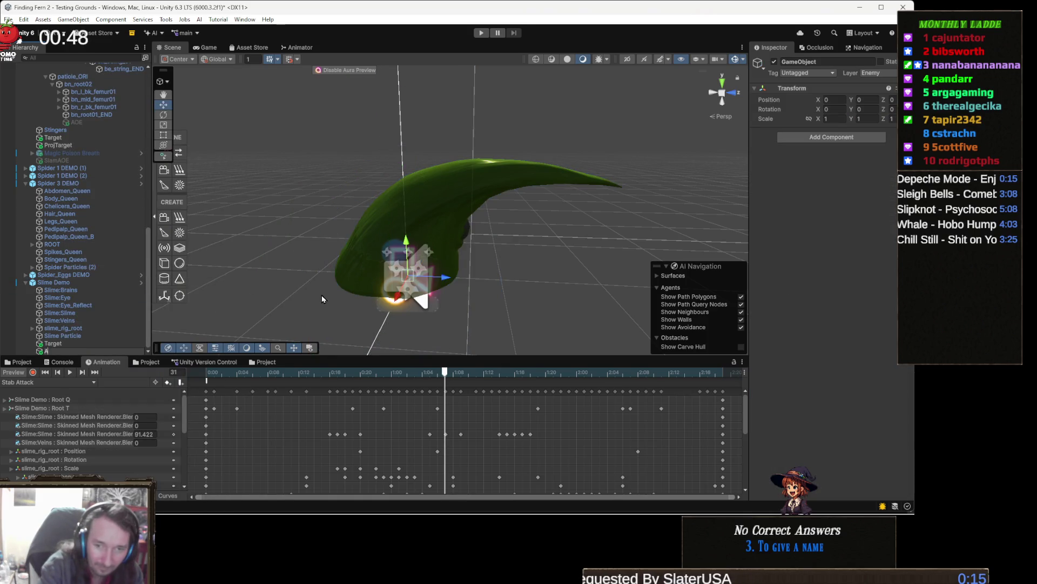
{"action": "key", "text": "Return"}
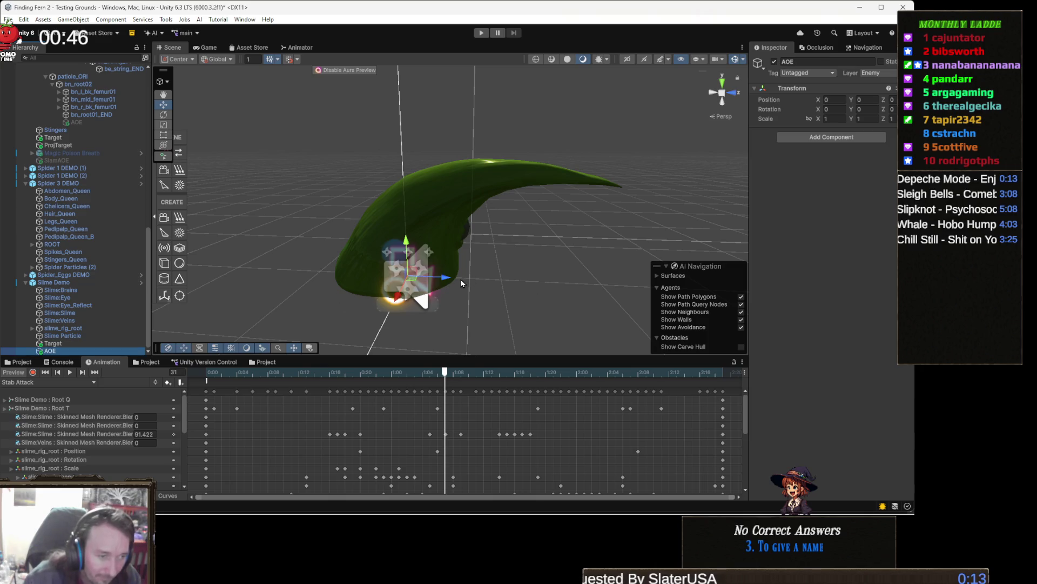
{"action": "left_click_drag", "start_coordinate": [442, 283], "coordinate": [562, 289]}
Add a Box Collider to AOE and narrow its X size to 0.51
{"action": "left_click", "coordinate": [840, 136]}
{"action": "type", "text": "b"}
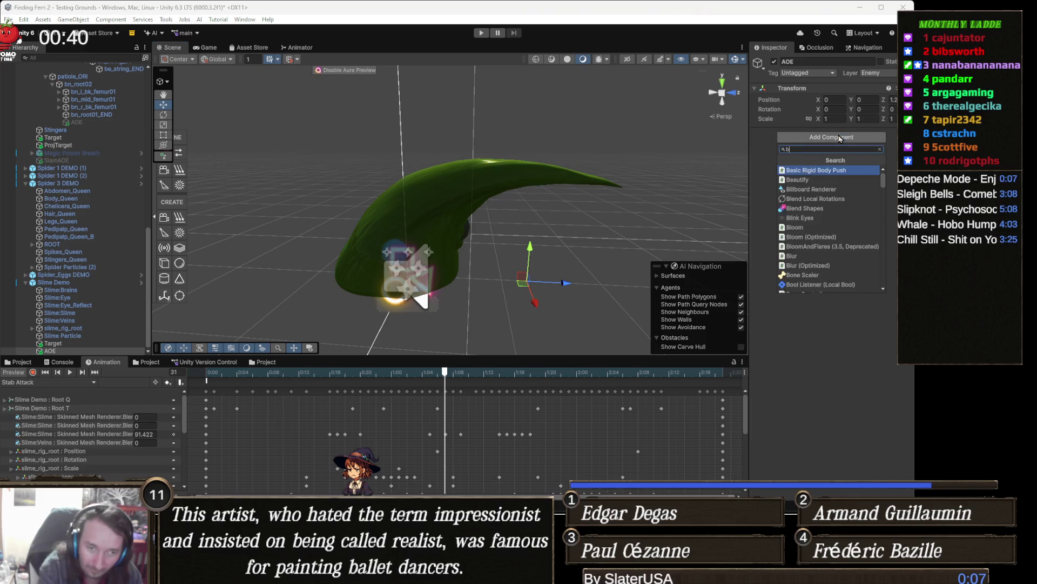
{"action": "type", "text": "ox"}
{"action": "key", "text": "Return"}
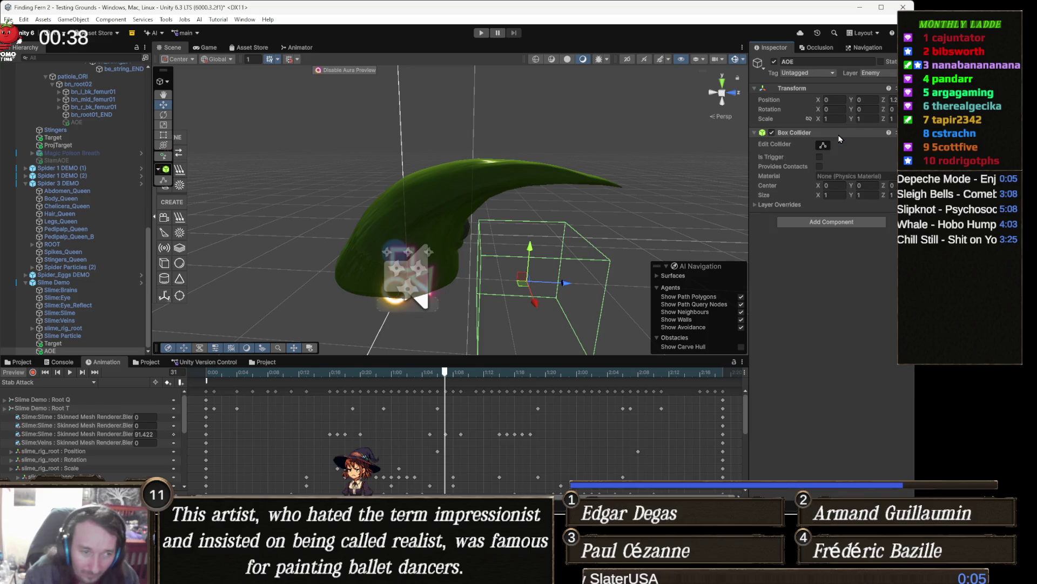
{"action": "left_click_drag", "start_coordinate": [443, 260], "coordinate": [365, 263]}
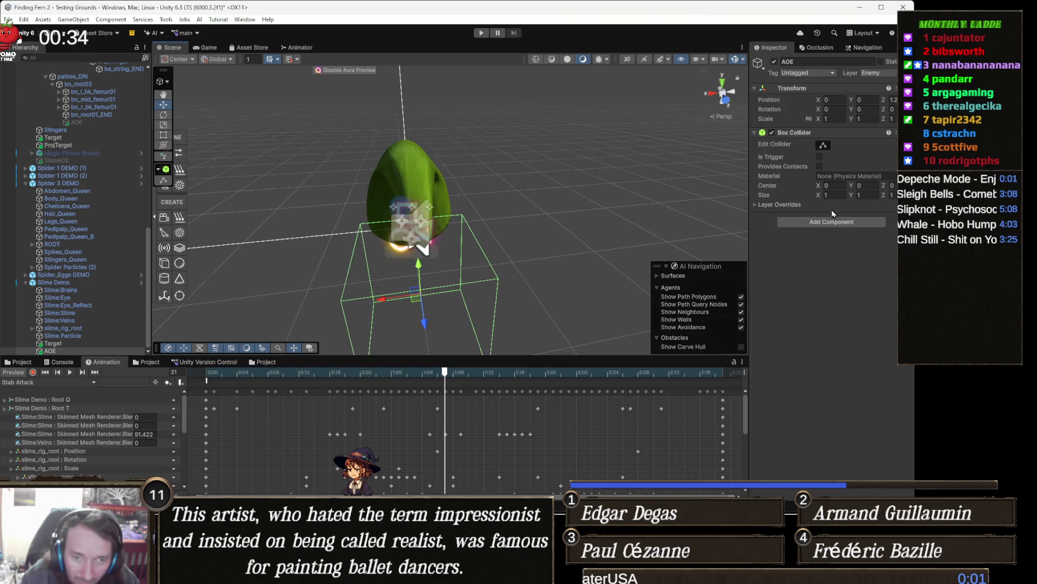
{"action": "left_click_drag", "start_coordinate": [818, 197], "coordinate": [809, 201]}
{"action": "mouse_move", "coordinate": [676, 216]}
{"action": "left_mouse_down"}
{"action": "mouse_move", "coordinate": [732, 268]}
{"action": "mouse_move", "coordinate": [703, 270]}
{"action": "left_mouse_up"}
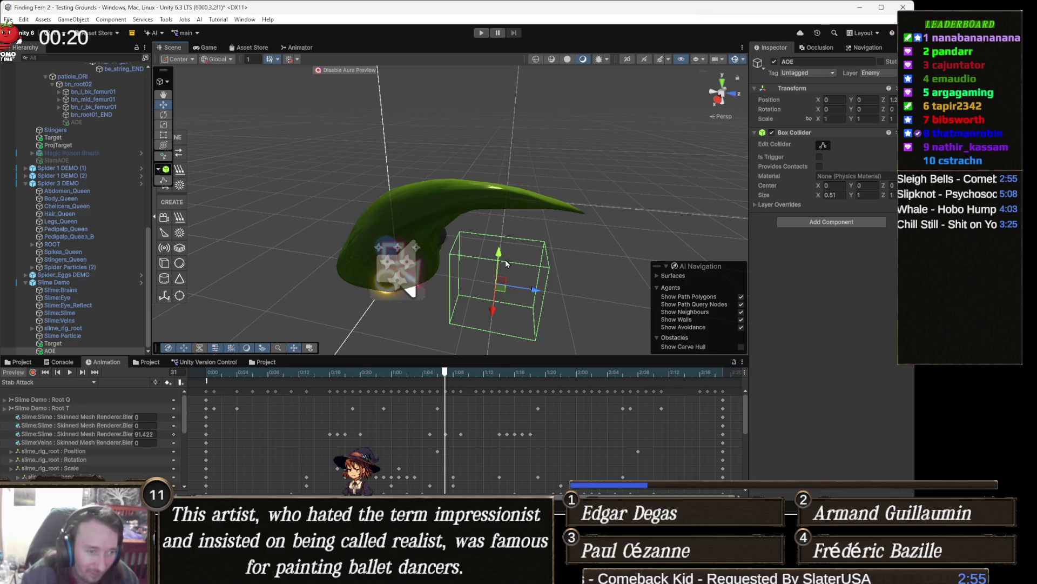
Raise AOE to Y 0.45 and reshape the collider taller and deeper with Edit Collider
{"action": "left_click_drag", "start_coordinate": [506, 248], "coordinate": [504, 219]}
{"action": "key", "text": "Right"}
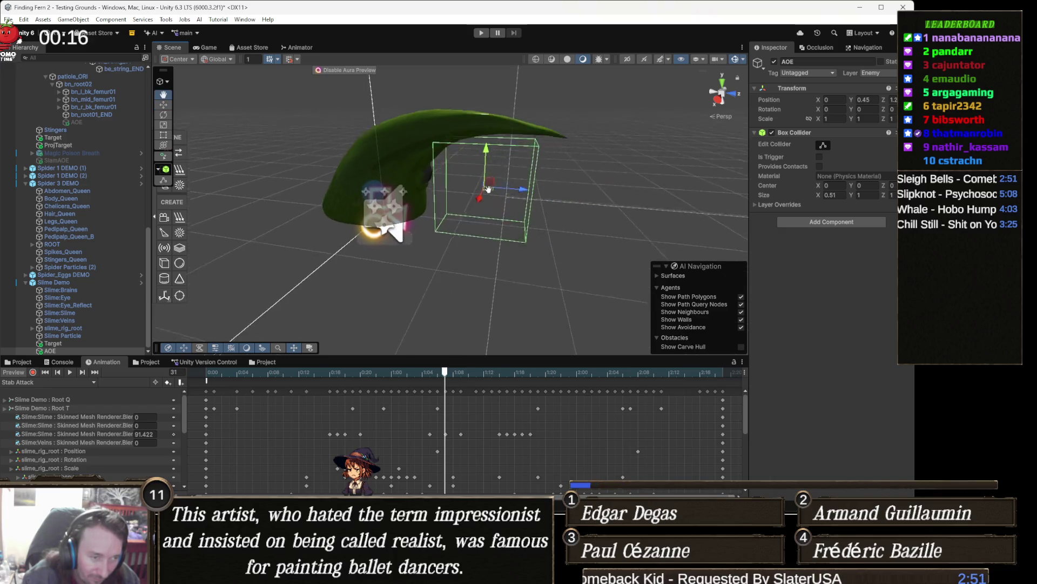
{"action": "scroll", "coordinate": [497, 225], "scroll_direction": "up", "scroll_amount": 2}
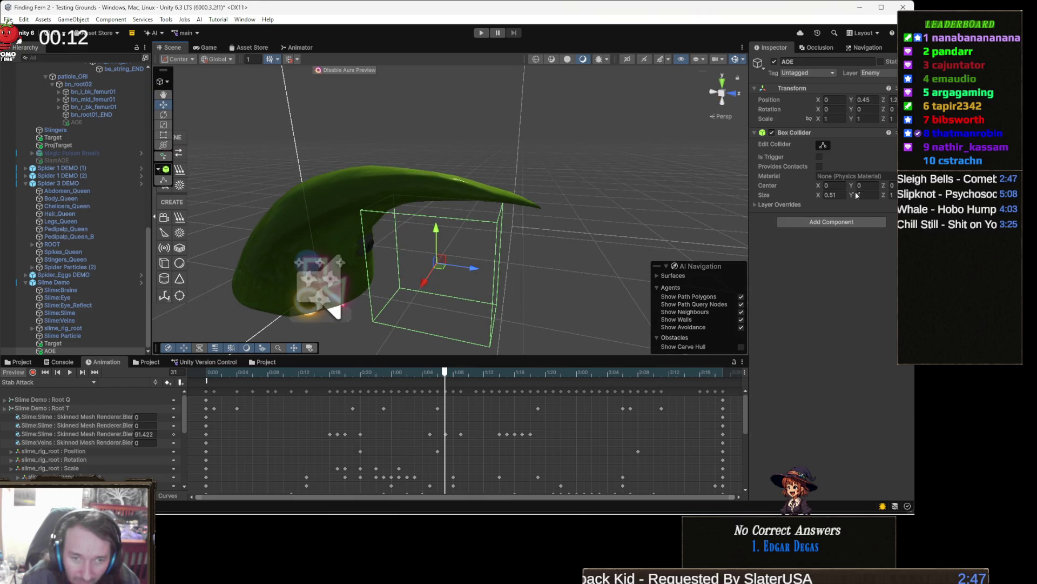
{"action": "left_click", "coordinate": [823, 146]}
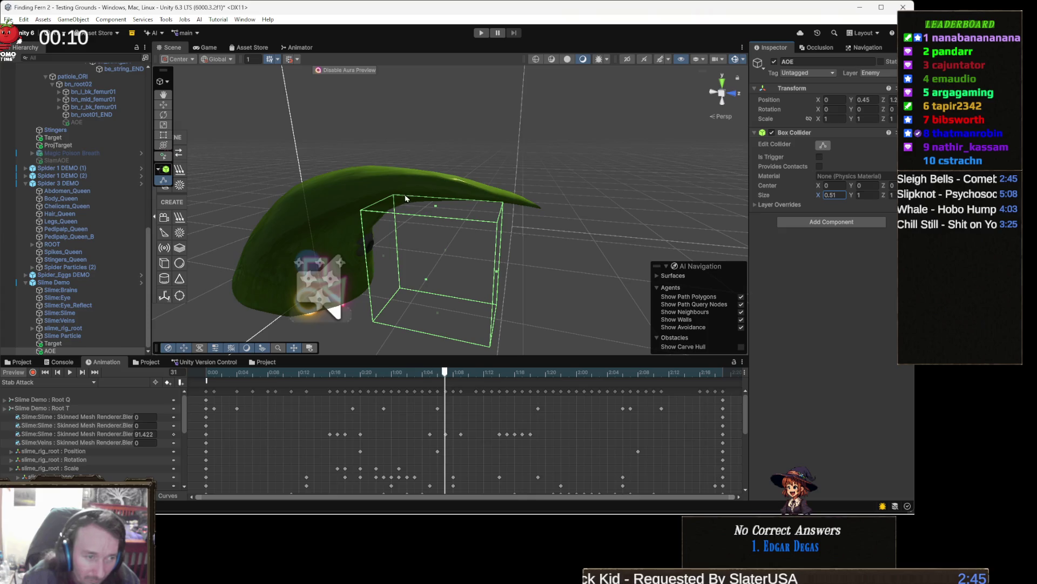
{"action": "left_click_drag", "start_coordinate": [435, 209], "coordinate": [435, 189]}
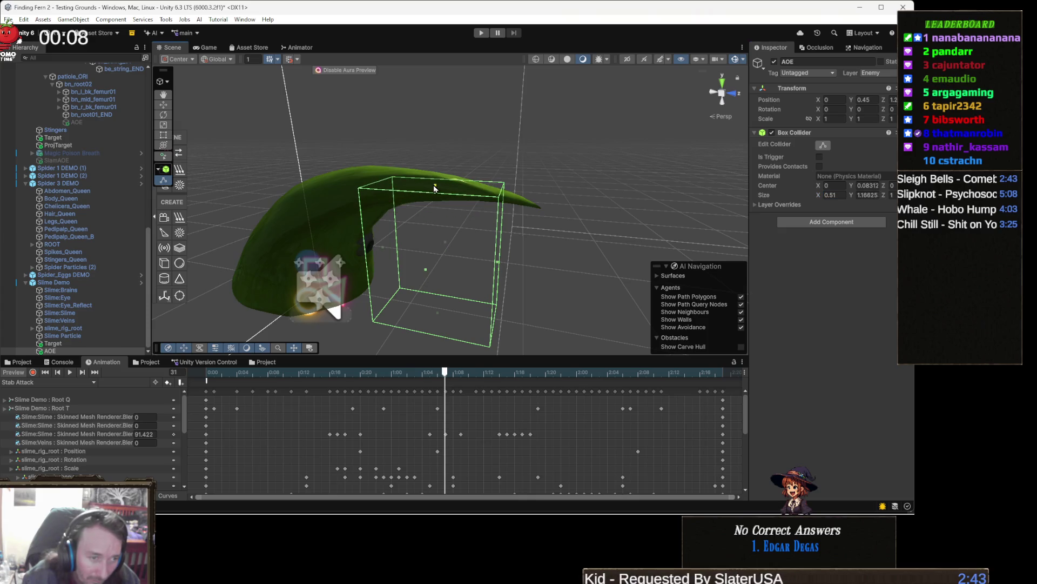
{"action": "mouse_move", "coordinate": [496, 265]}
{"action": "left_mouse_down"}
{"action": "mouse_move", "coordinate": [532, 268]}
{"action": "mouse_move", "coordinate": [429, 224]}
{"action": "mouse_move", "coordinate": [560, 222]}
{"action": "left_mouse_up"}
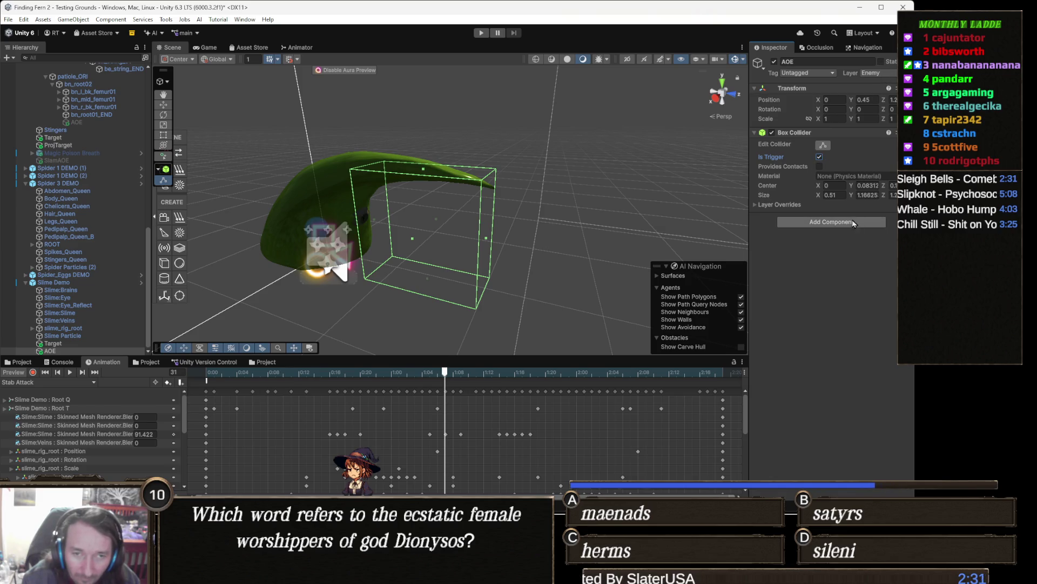
Put AOE on the Ignore Raycast layer and attach the Aoe script component
{"action": "left_click", "coordinate": [889, 73]}
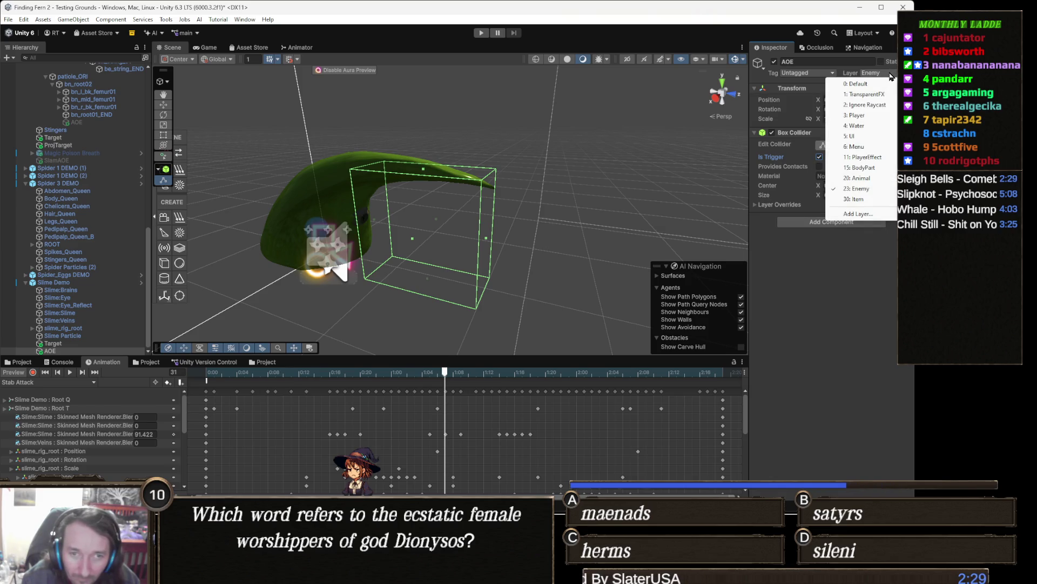
{"action": "left_click", "coordinate": [865, 105]}
{"action": "left_click", "coordinate": [850, 222]}
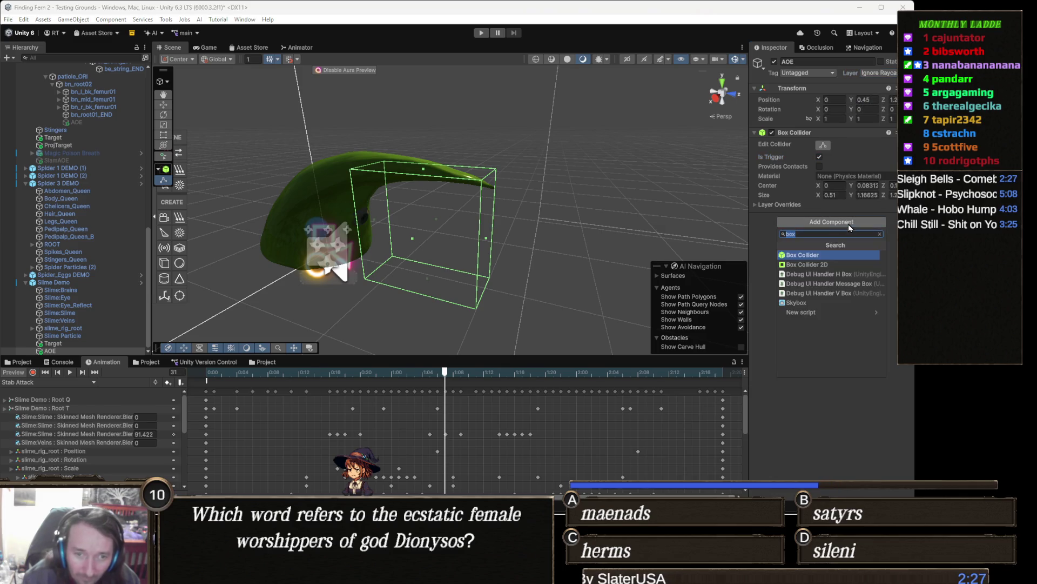
{"action": "type", "text": "aoe"}
{"action": "key", "text": "Return"}
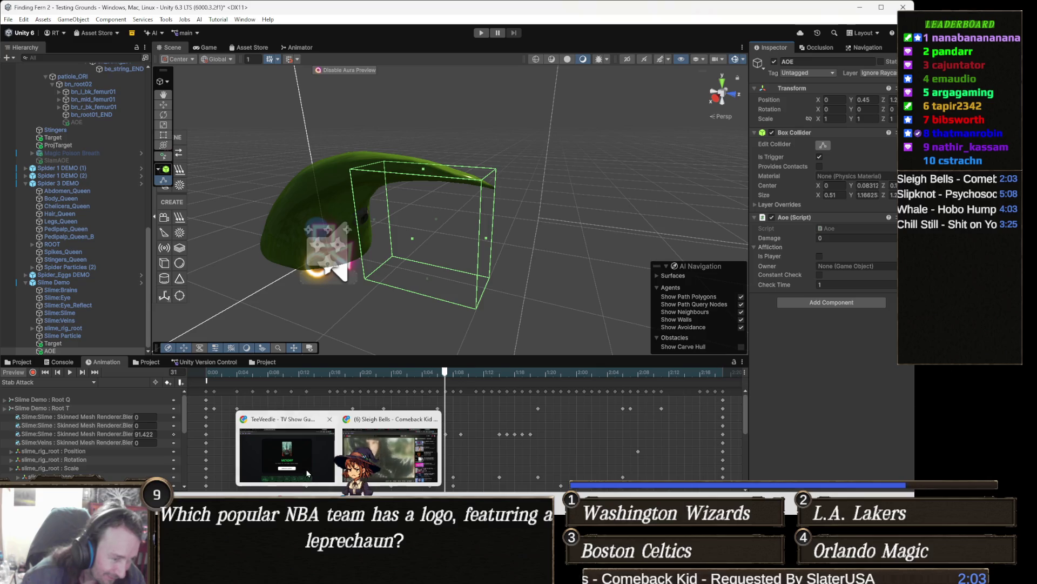
{"action": "left_click", "coordinate": [400, 457]}
Start a new Gamedle round and guess Dishonored
{"action": "left_click", "coordinate": [38, 13]}
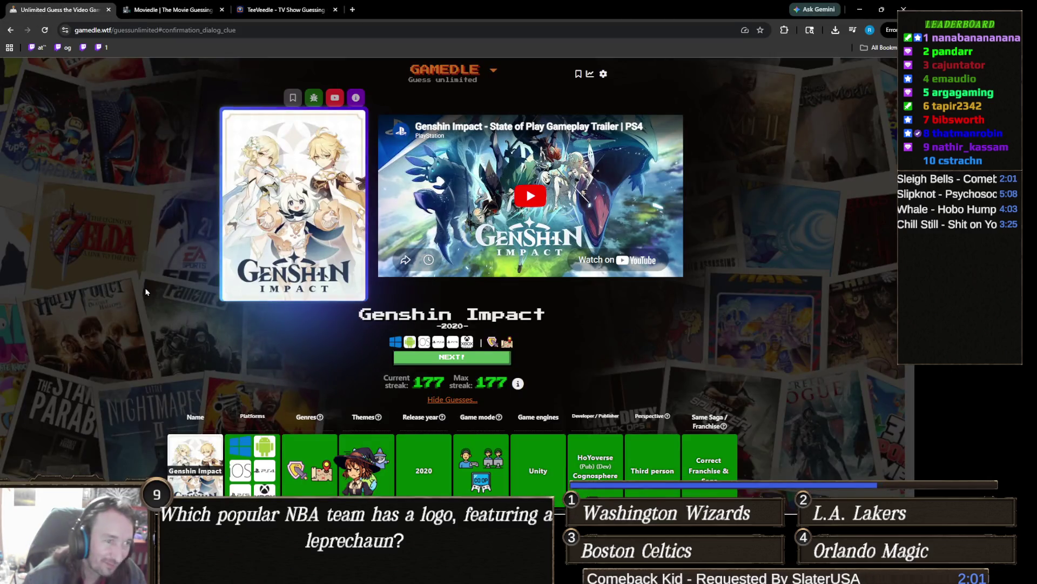
{"action": "left_click", "coordinate": [453, 357]}
{"action": "left_click", "coordinate": [464, 198]}
{"action": "type", "text": "dish"}
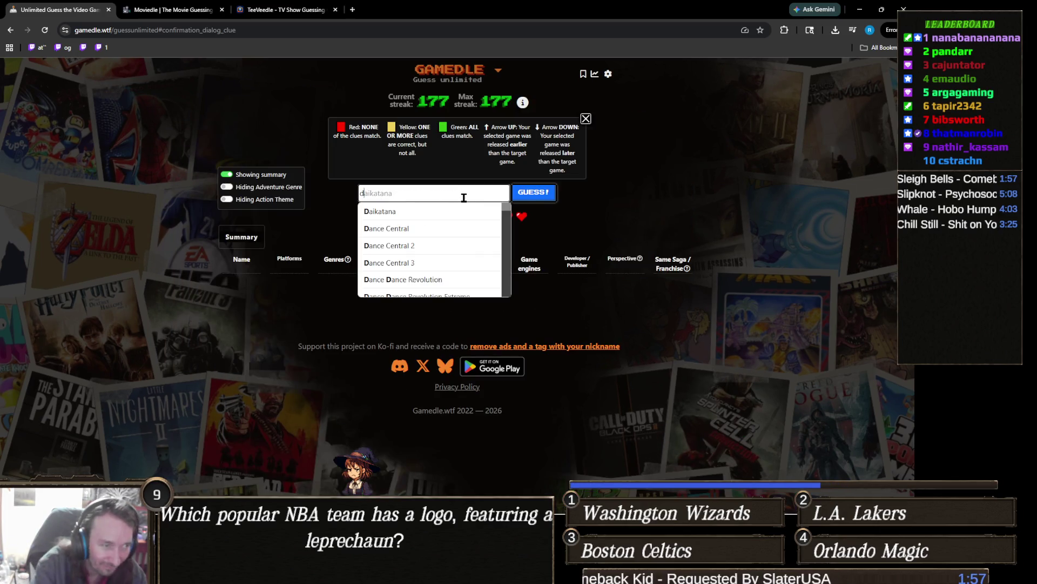
{"action": "left_click", "coordinate": [382, 211]}
{"action": "left_click", "coordinate": [551, 195]}
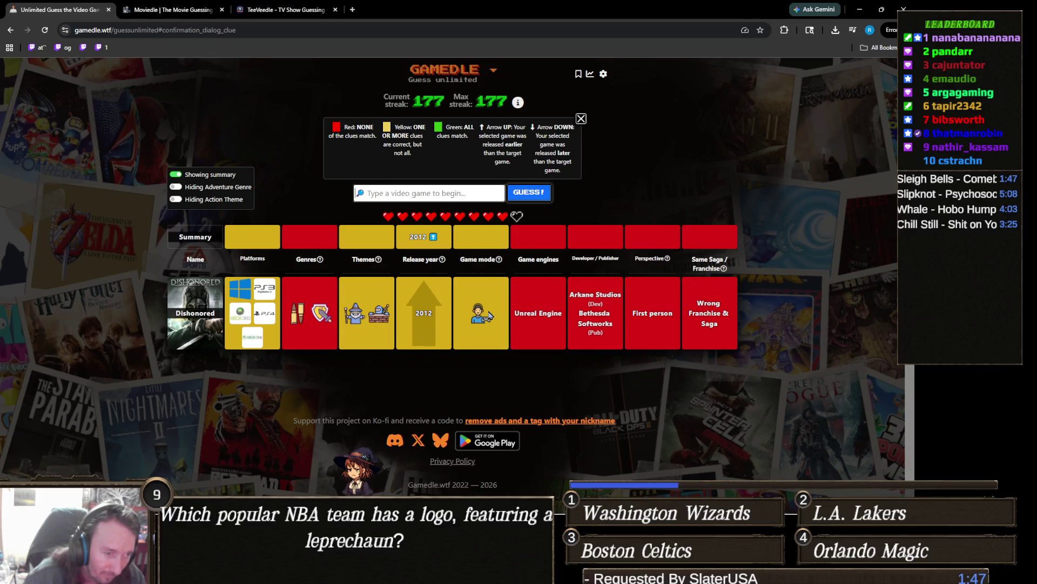
Guess Assassin's Creed III as the second game
{"action": "mouse_move", "coordinate": [483, 314]}
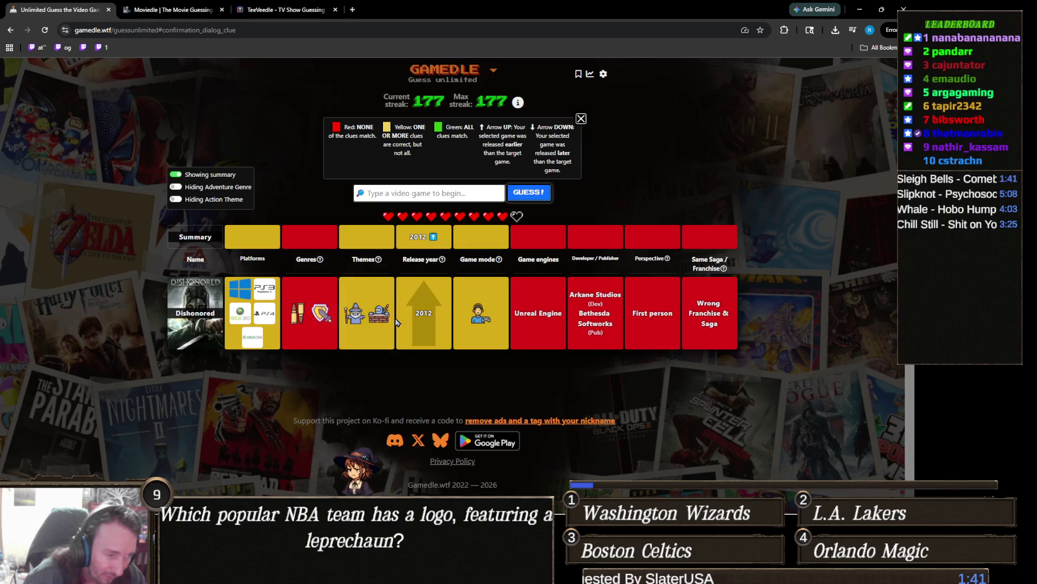
{"action": "mouse_move", "coordinate": [389, 321]}
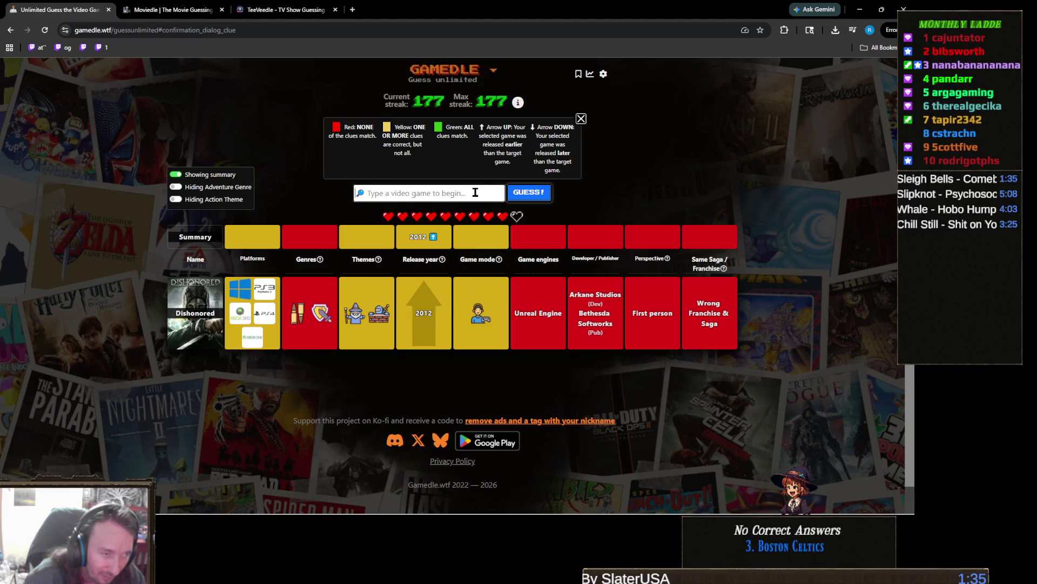
{"action": "type", "text": "assassin's creed"}
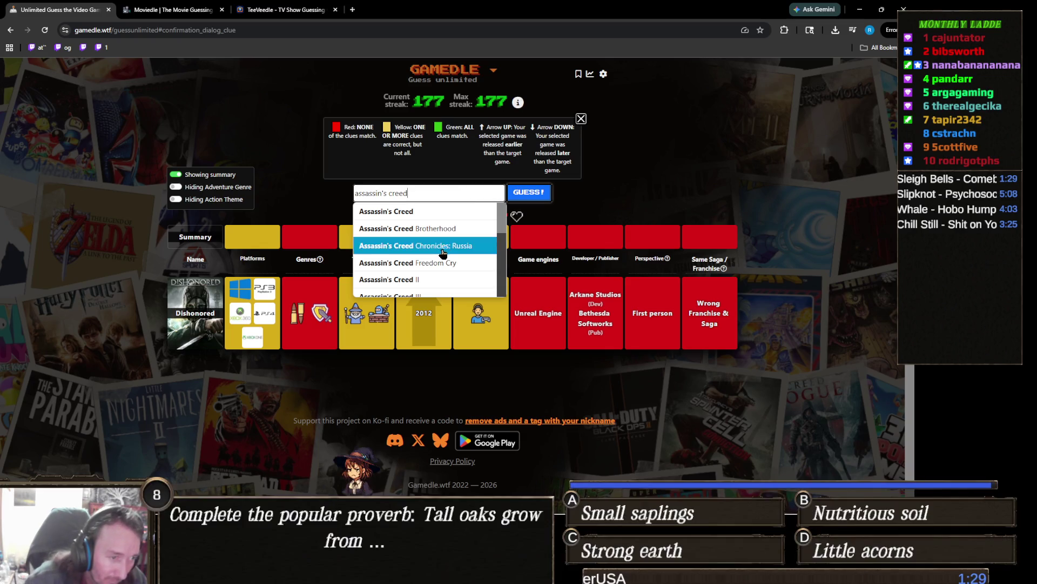
{"action": "scroll", "coordinate": [443, 249], "scroll_direction": "down", "scroll_amount": 1}
{"action": "left_click", "coordinate": [443, 249]}
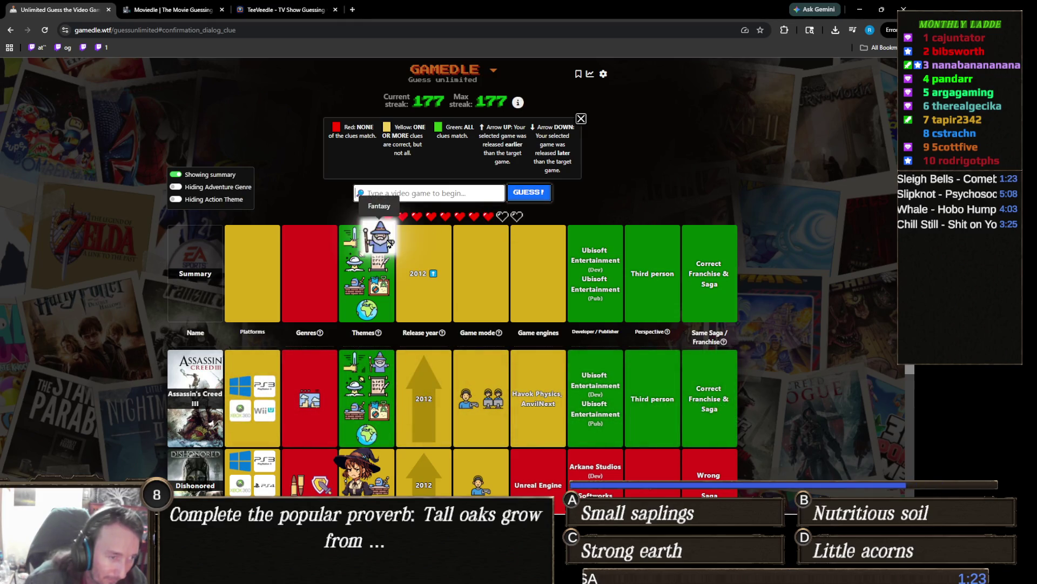
Guess Assassin's Creed Syndicate, then Assassin's Creed Brotherhood
{"action": "left_click", "coordinate": [444, 193]}
{"action": "type", "text": "syndic"}
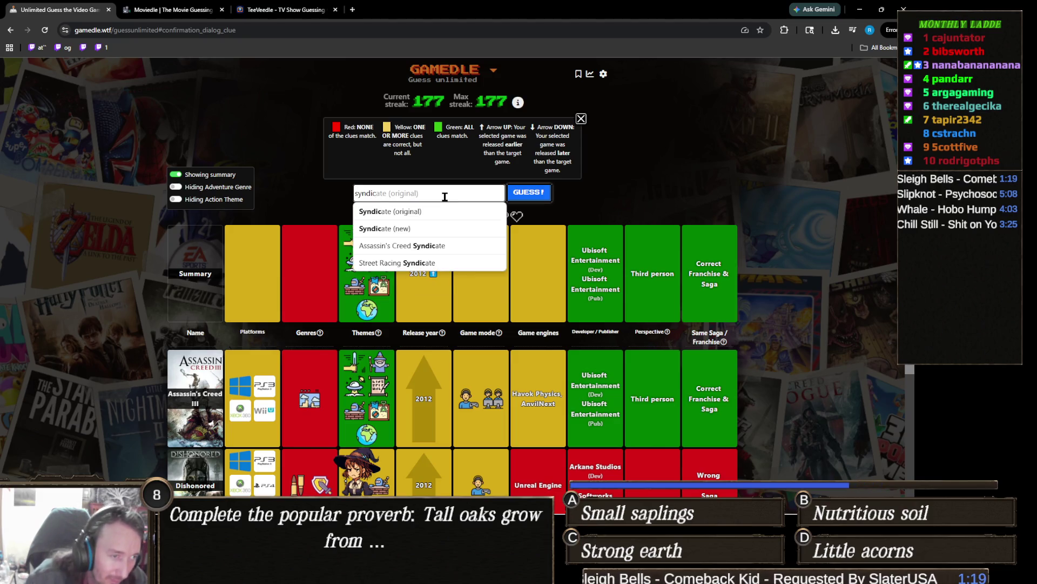
{"action": "left_click", "coordinate": [443, 244]}
{"action": "left_click", "coordinate": [529, 193]}
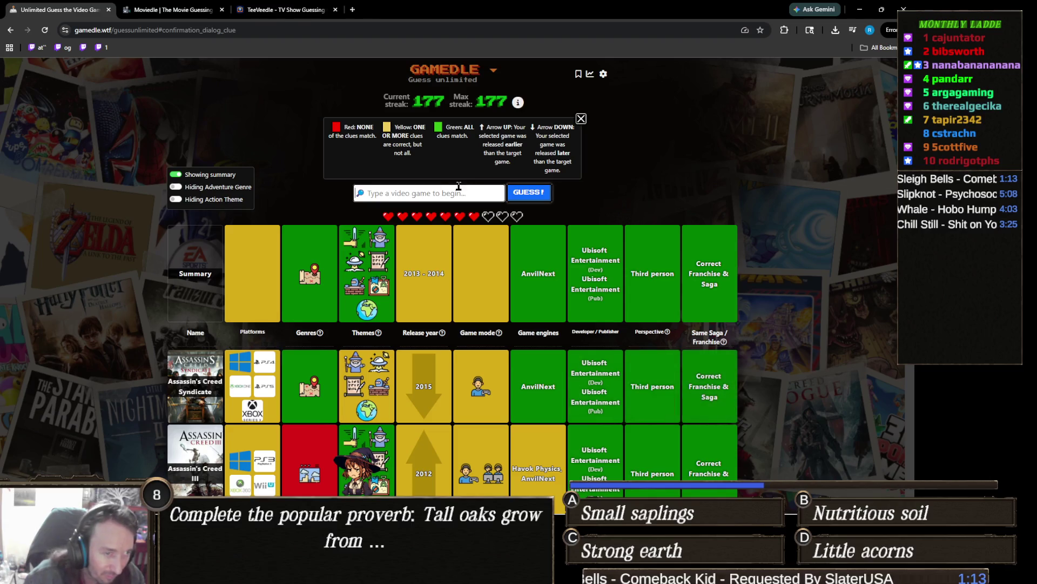
{"action": "type", "text": "brothe"}
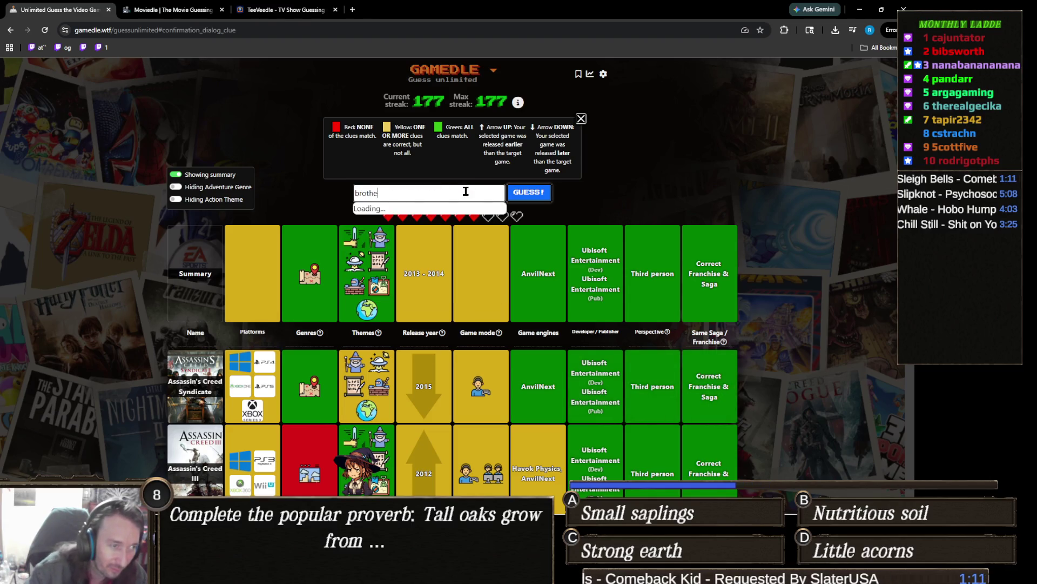
{"action": "type", "text": "rh"}
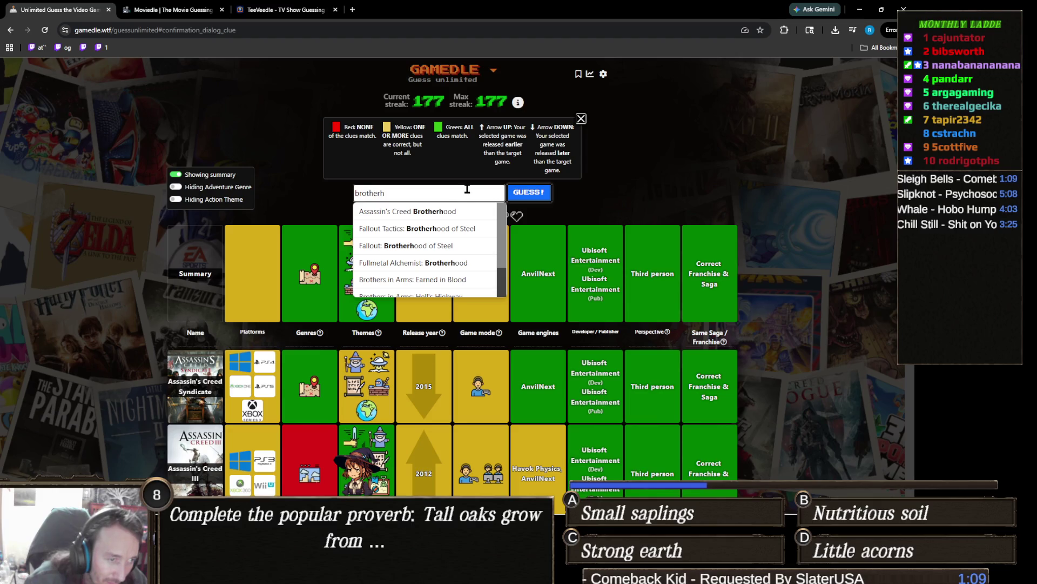
{"action": "left_click", "coordinate": [458, 212]}
{"action": "left_click", "coordinate": [527, 204]}
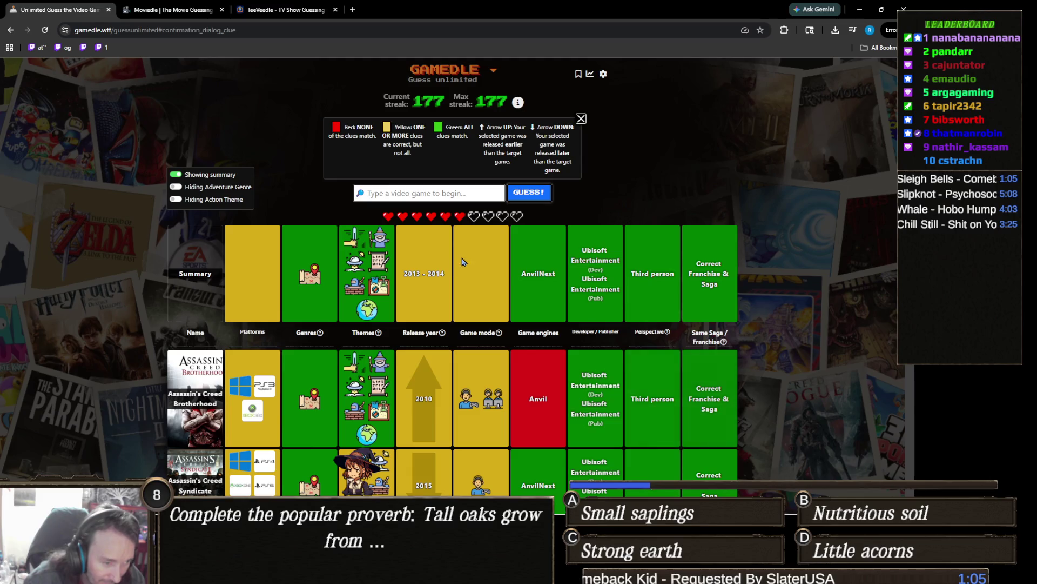
Enter 'assassin's creed' and pick Assassin's Creed Revelations from the suggestions
{"action": "type", "text": "a"}
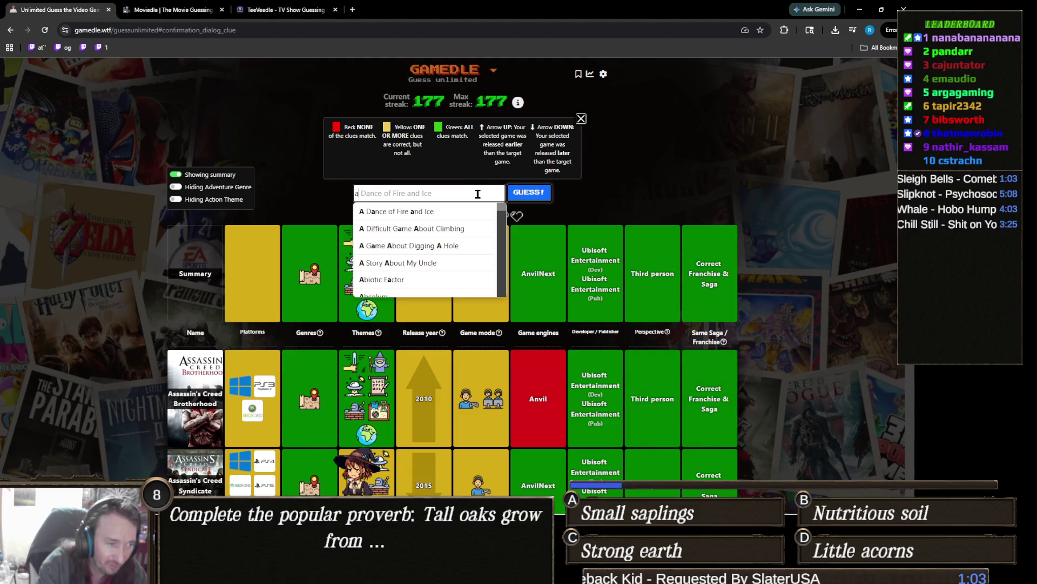
{"action": "type", "text": "ssassin's creed"}
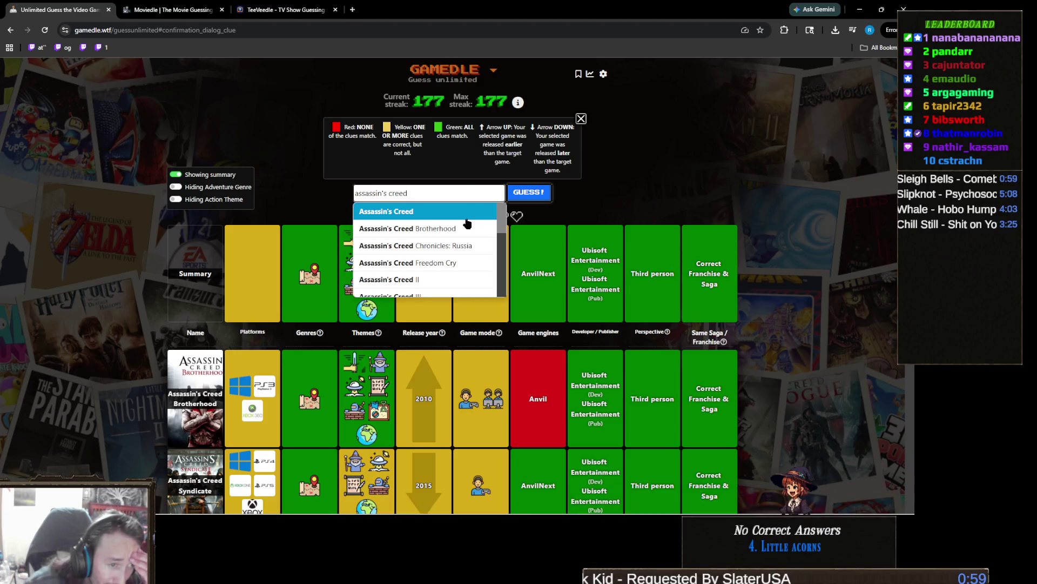
{"action": "scroll", "coordinate": [466, 227], "scroll_direction": "down", "scroll_amount": 4}
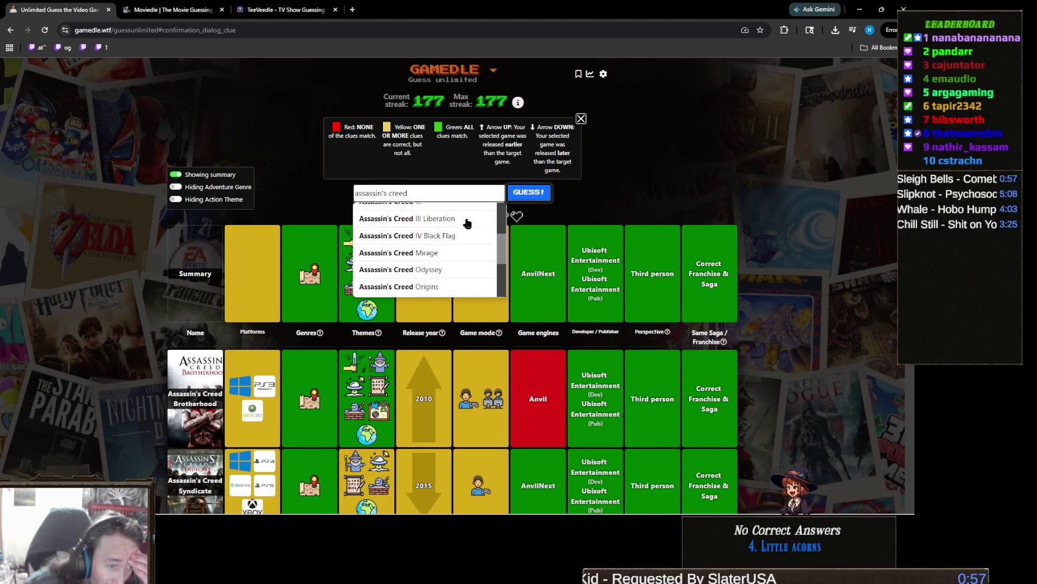
{"action": "scroll", "coordinate": [441, 286], "scroll_direction": "up", "scroll_amount": 3}
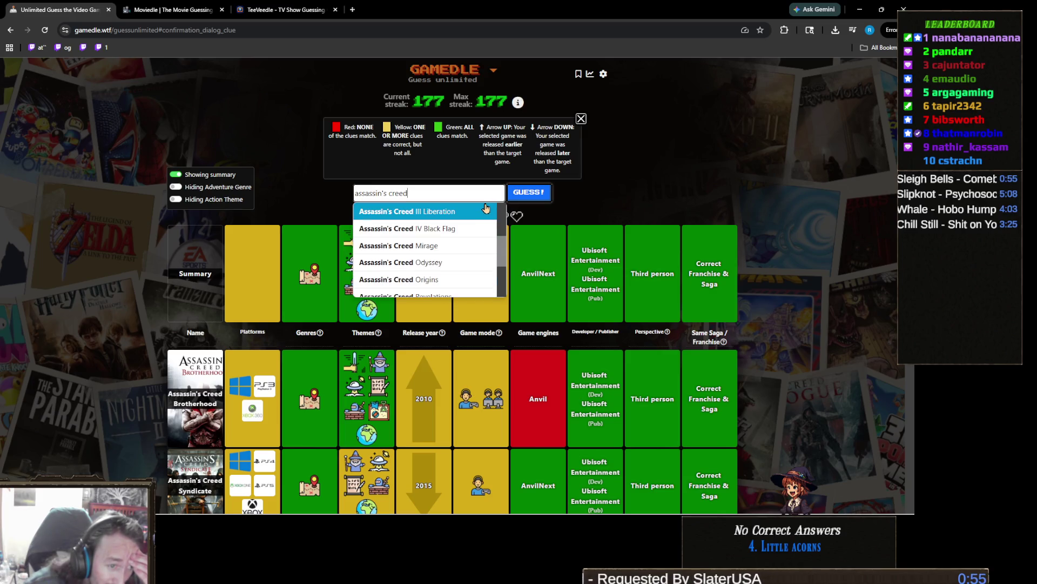
{"action": "scroll", "coordinate": [470, 213], "scroll_direction": "down", "scroll_amount": 2}
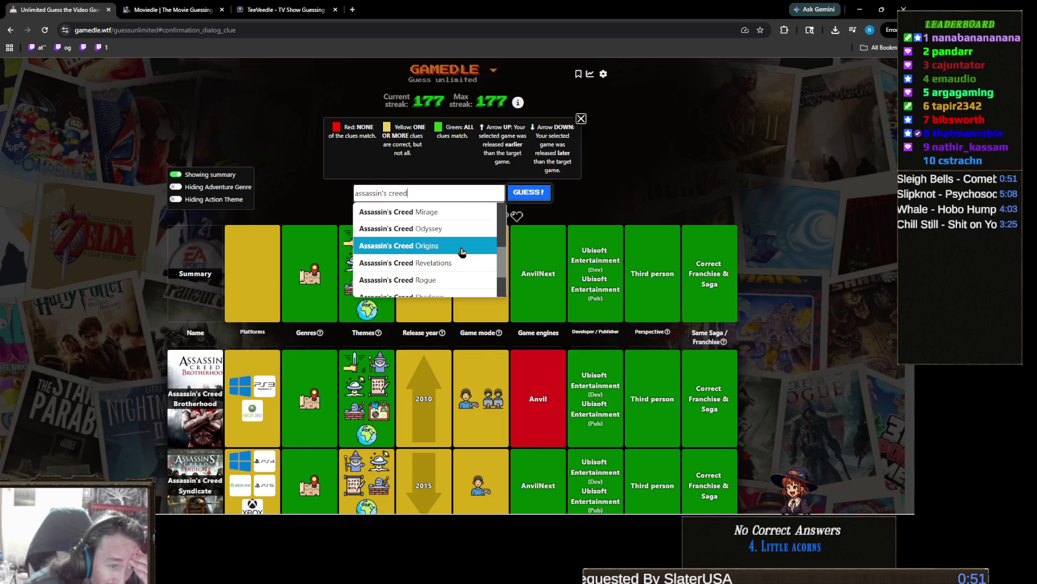
{"action": "left_click", "coordinate": [457, 264]}
{"action": "scroll", "coordinate": [376, 297], "scroll_direction": "down", "scroll_amount": 3}
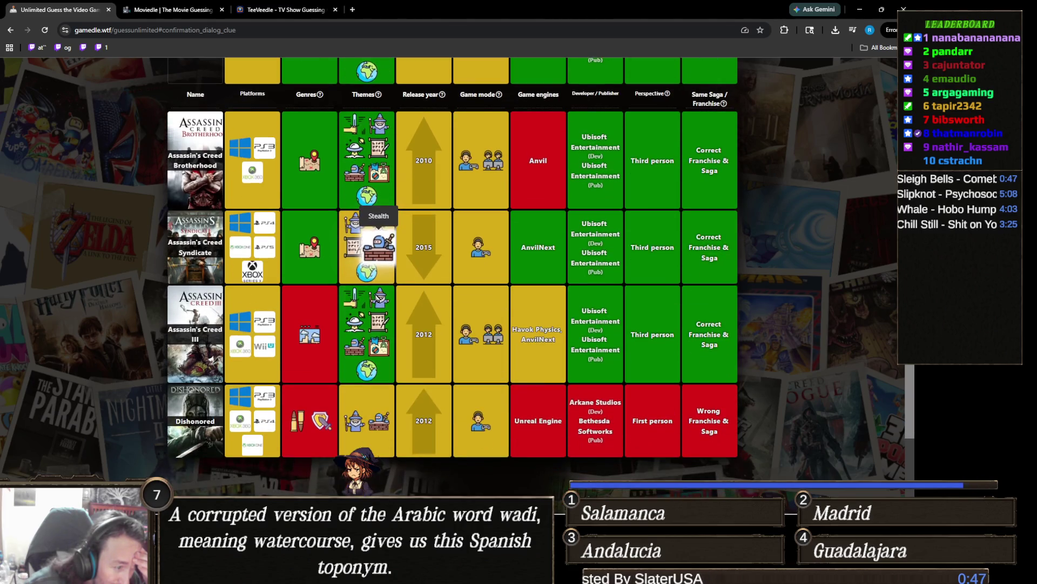
{"action": "scroll", "coordinate": [405, 289], "scroll_direction": "up", "scroll_amount": 3}
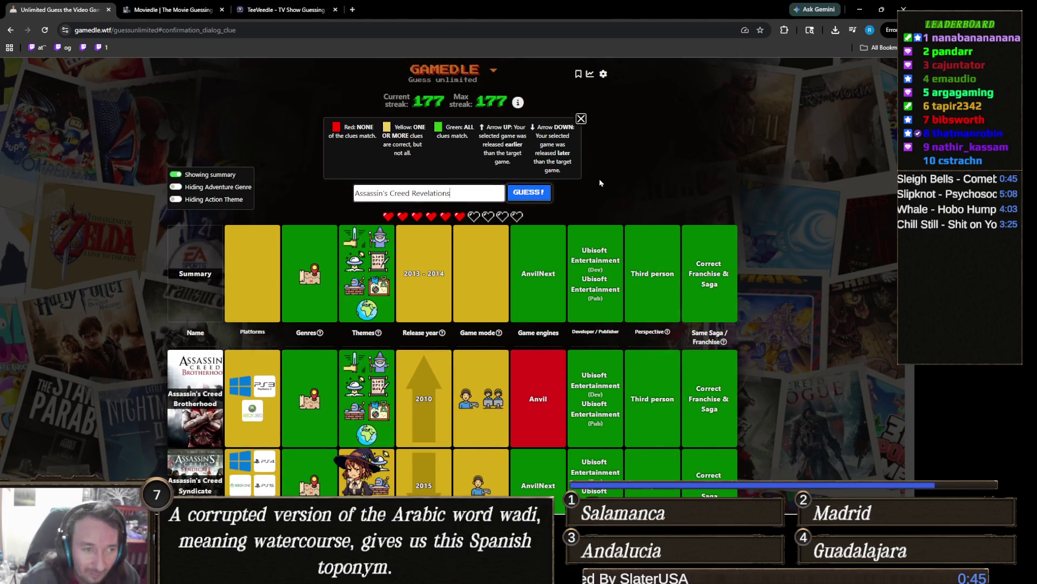
Submit the Revelations guess, then type 'assassin's creed' and browse the suggestions
{"action": "left_click", "coordinate": [543, 193]}
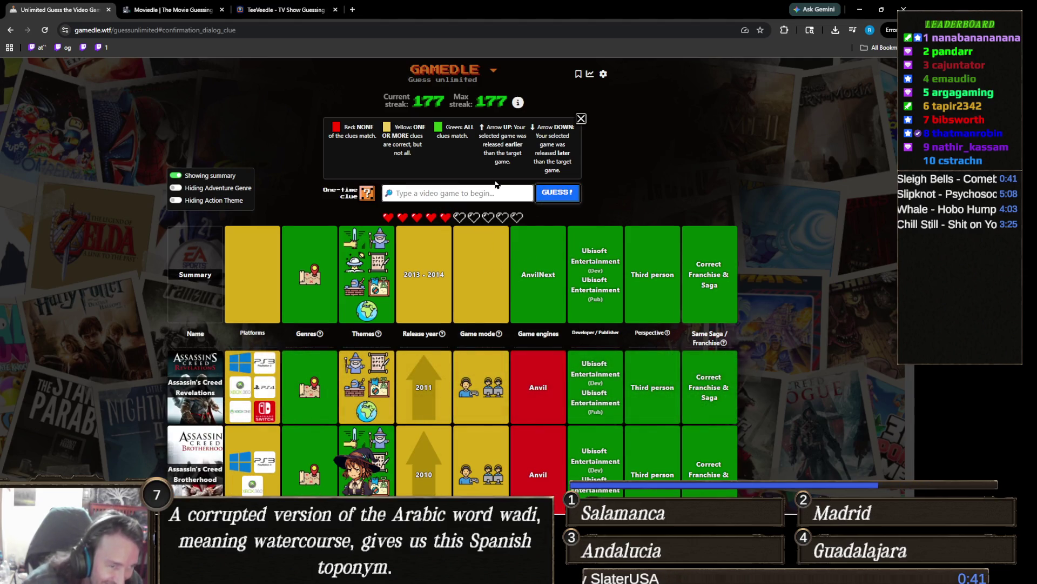
{"action": "type", "text": "assassin"}
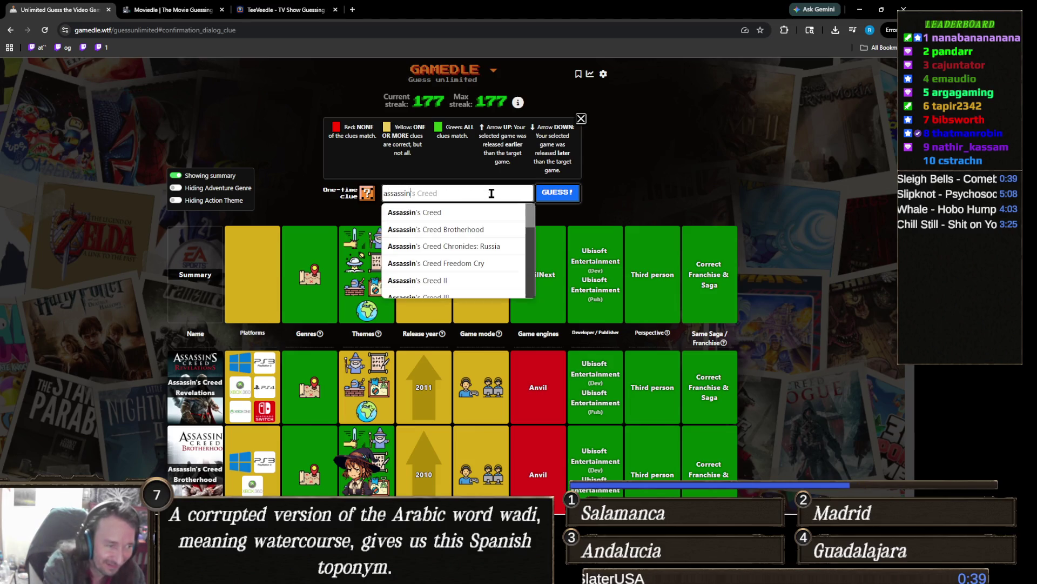
{"action": "type", "text": "'s creed"}
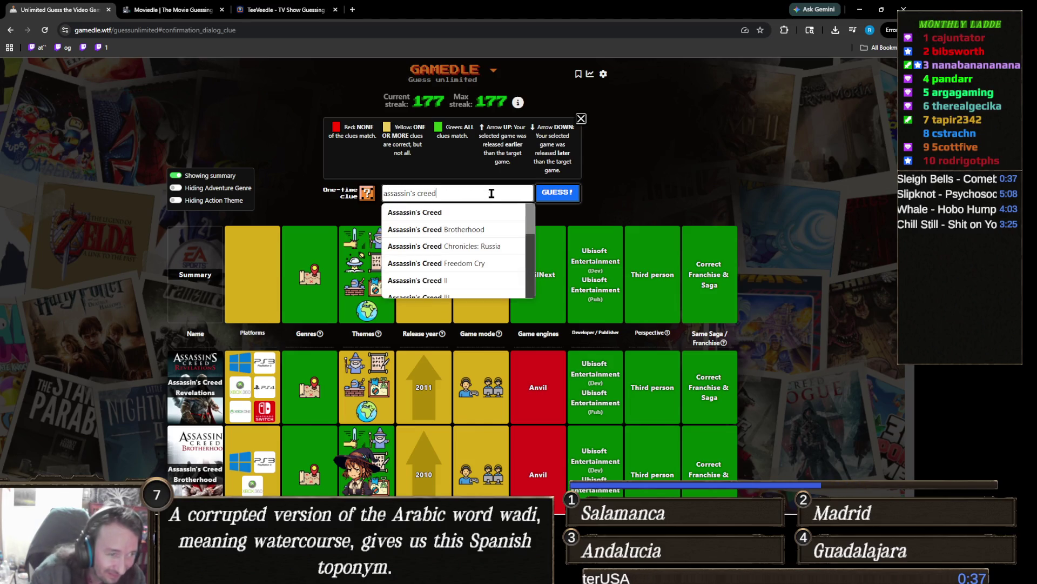
{"action": "left_click", "coordinate": [311, 183]}
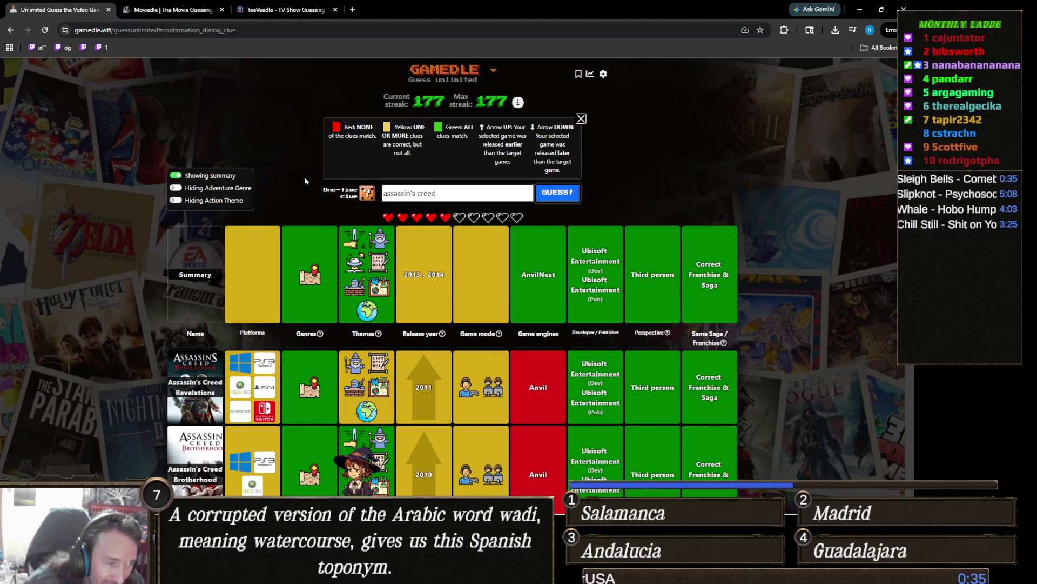
{"action": "left_click", "coordinate": [474, 196]}
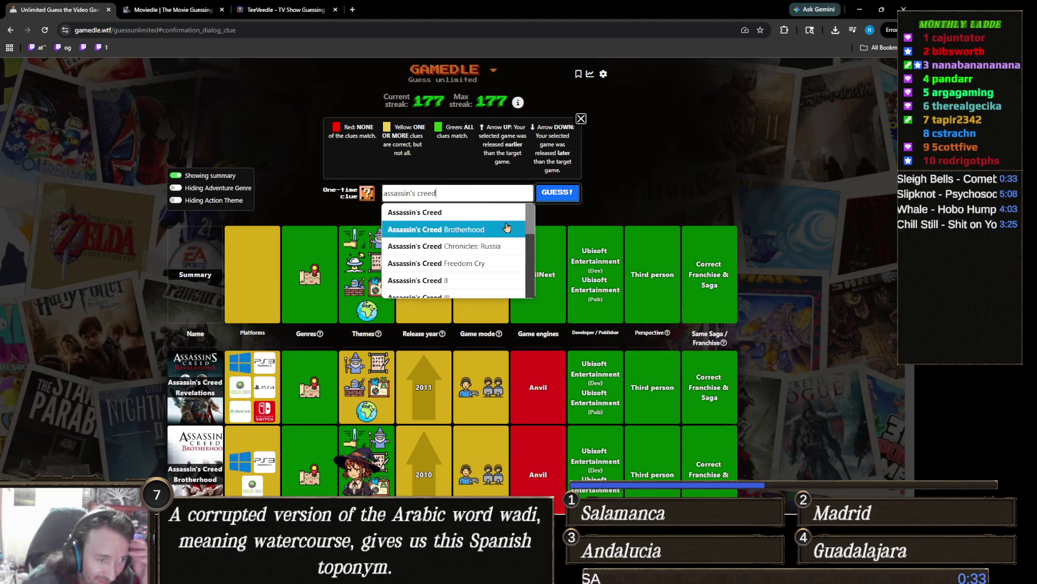
{"action": "scroll", "coordinate": [505, 226], "scroll_direction": "down", "scroll_amount": 1}
{"action": "scroll", "coordinate": [507, 218], "scroll_direction": "down", "scroll_amount": 1}
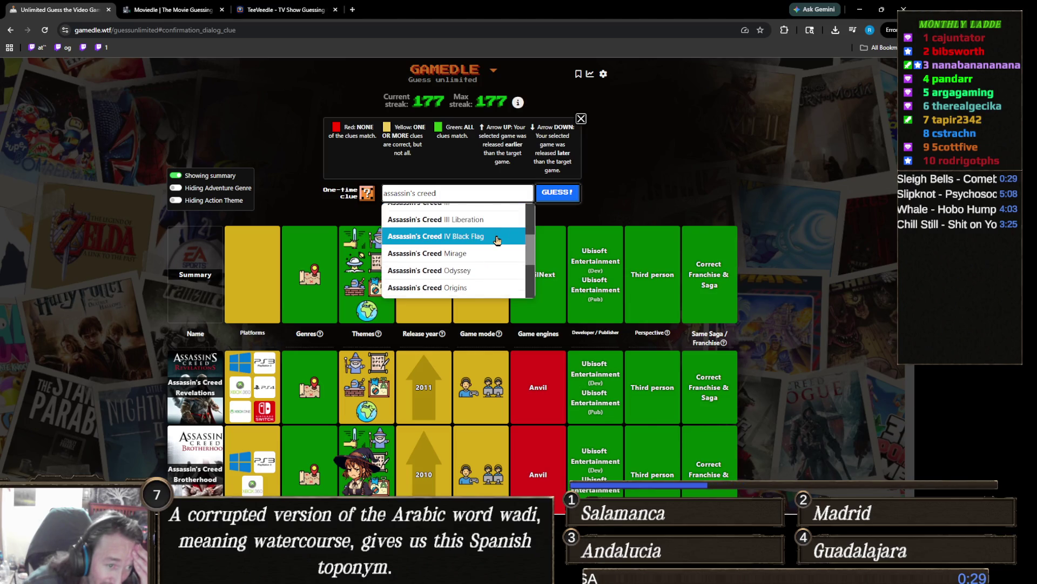
{"action": "scroll", "coordinate": [493, 247], "scroll_direction": "down", "scroll_amount": 1}
{"action": "scroll", "coordinate": [493, 237], "scroll_direction": "down", "scroll_amount": 1}
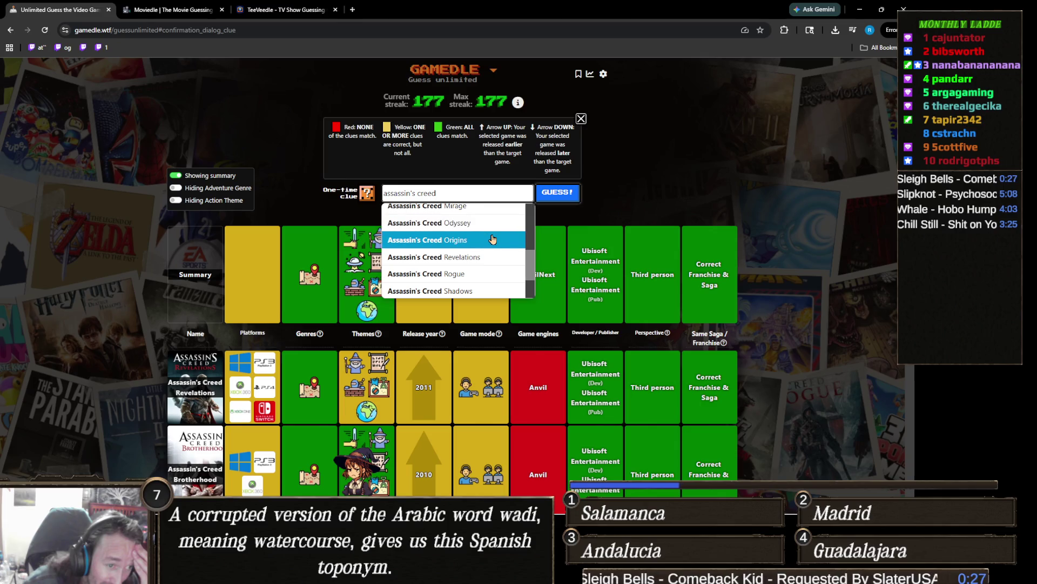
{"action": "scroll", "coordinate": [493, 239], "scroll_direction": "down", "scroll_amount": 1}
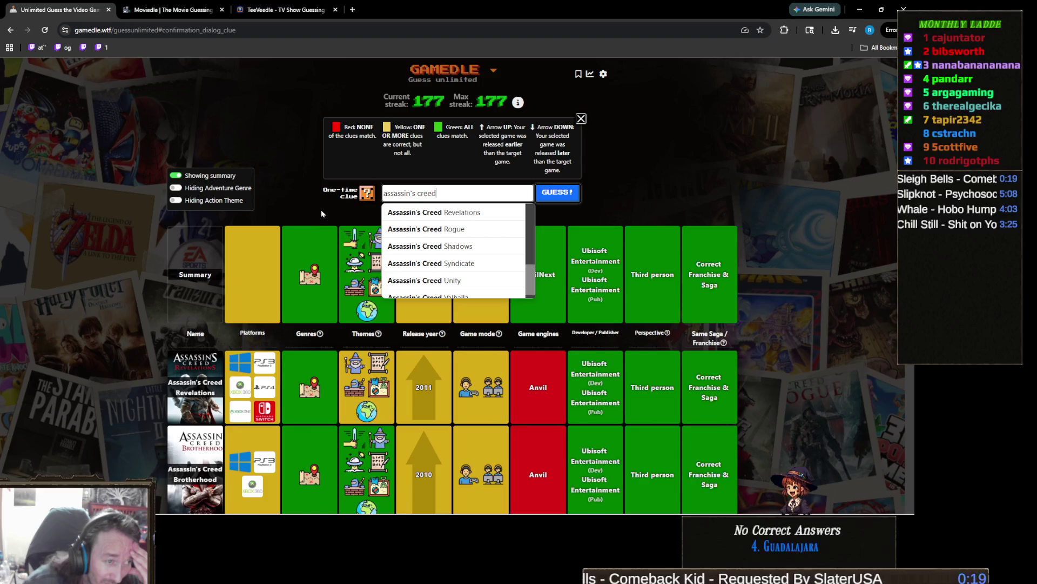
Reopen the Assassin's Creed suggestion list and scroll further through it
{"action": "left_click", "coordinate": [324, 214]}
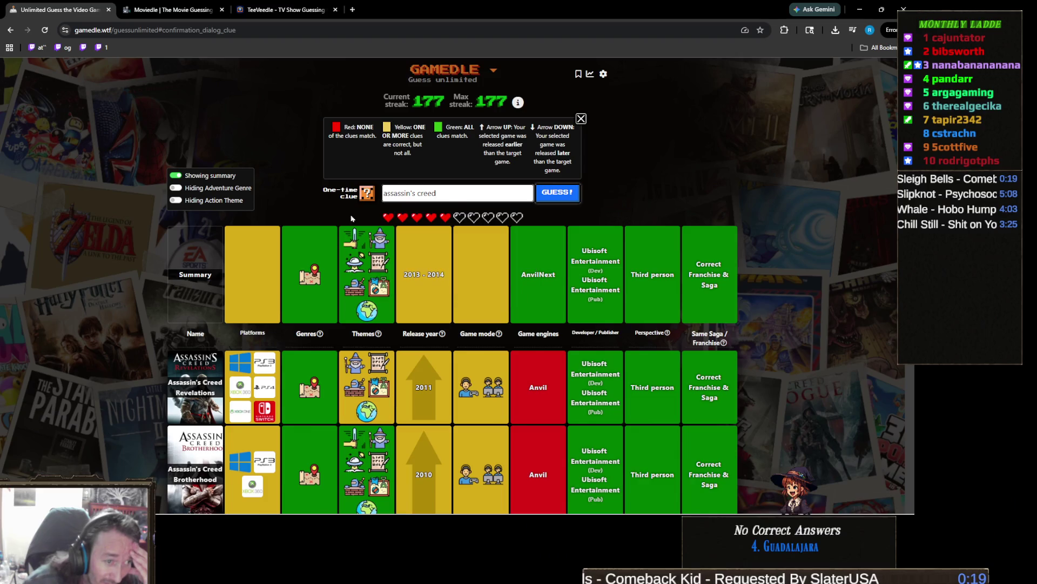
{"action": "left_click", "coordinate": [490, 191]}
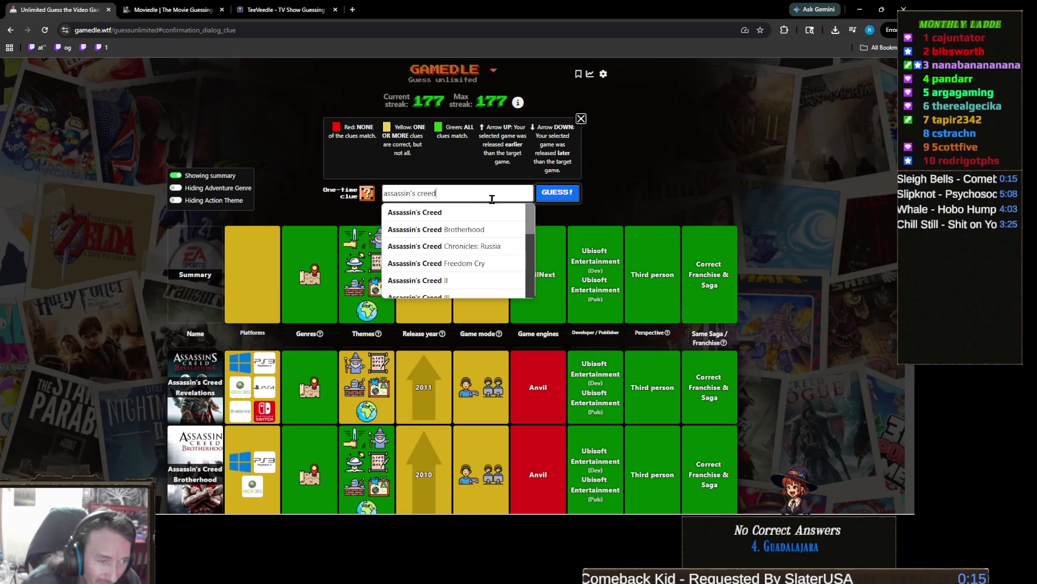
{"action": "scroll", "coordinate": [495, 217], "scroll_direction": "down", "scroll_amount": 2}
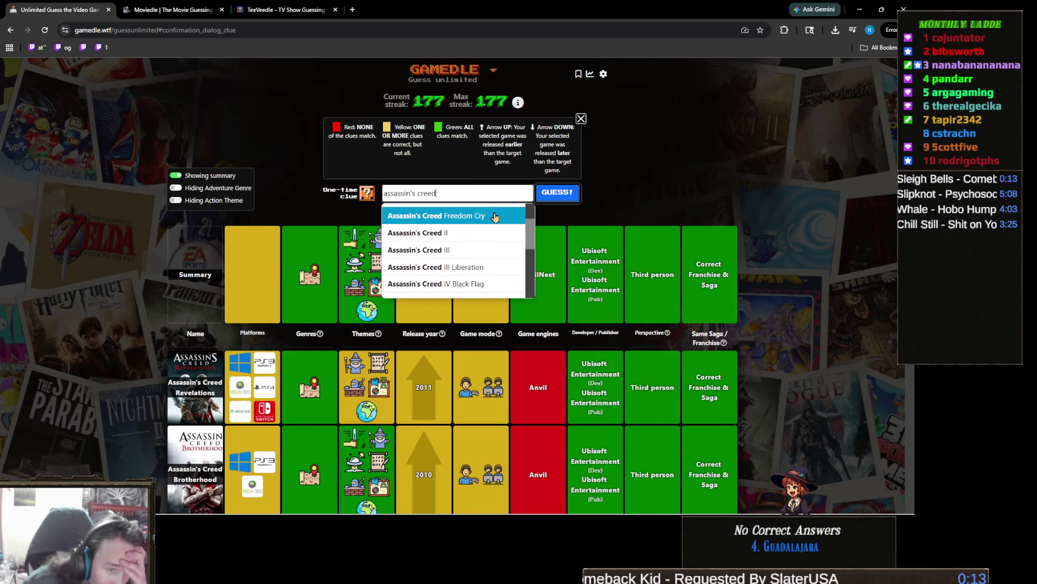
{"action": "scroll", "coordinate": [495, 225], "scroll_direction": "down", "scroll_amount": 2}
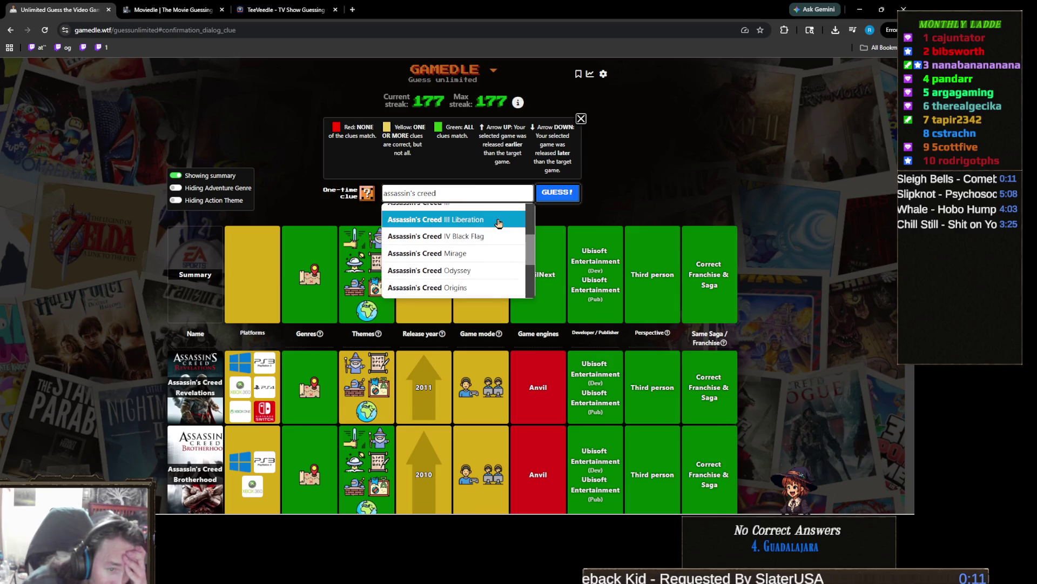
{"action": "scroll", "coordinate": [498, 223], "scroll_direction": "down", "scroll_amount": 2}
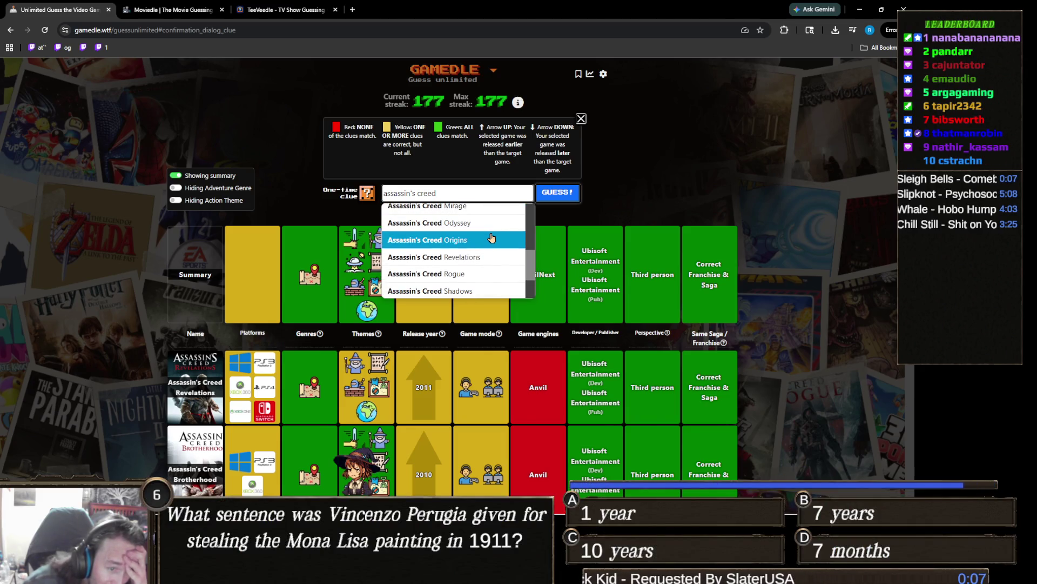
{"action": "scroll", "coordinate": [492, 238], "scroll_direction": "down", "scroll_amount": 2}
{"action": "scroll", "coordinate": [489, 241], "scroll_direction": "down", "scroll_amount": 1}
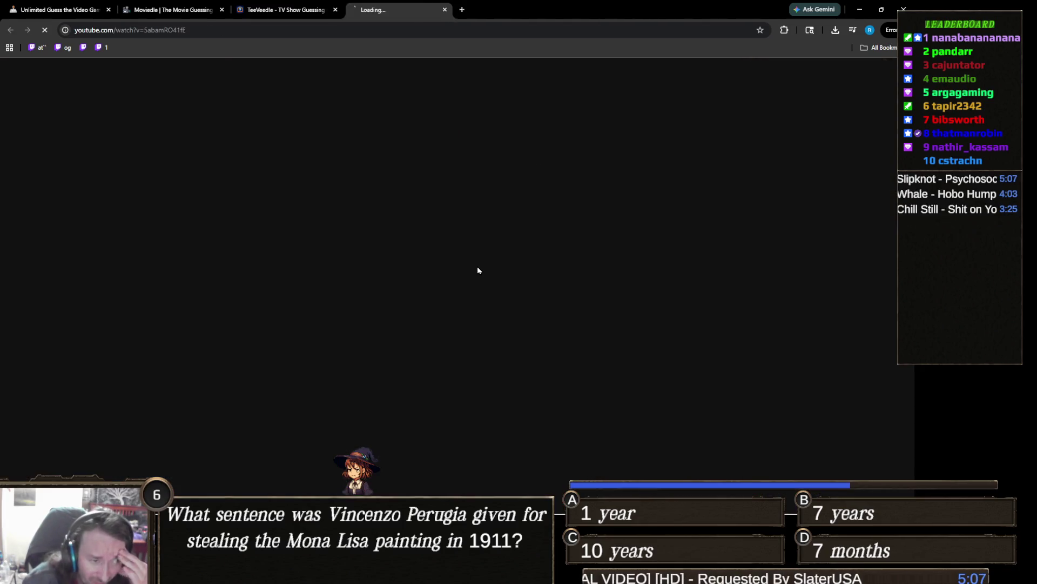
Close the loading YouTube tab to bring back the TeeVeedle Fate: The Winx Saga victory screen
{"action": "key", "text": "ctrl+w"}
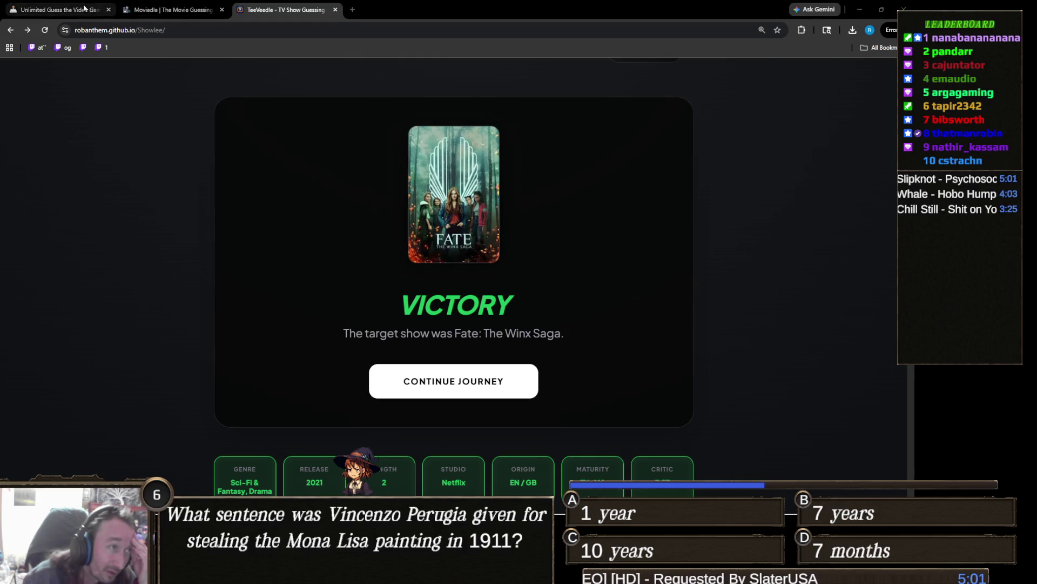
Guess Assassin's Creed IV Black Flag in Gamedle, solving the round with streak 178
{"action": "left_click", "coordinate": [57, 10]}
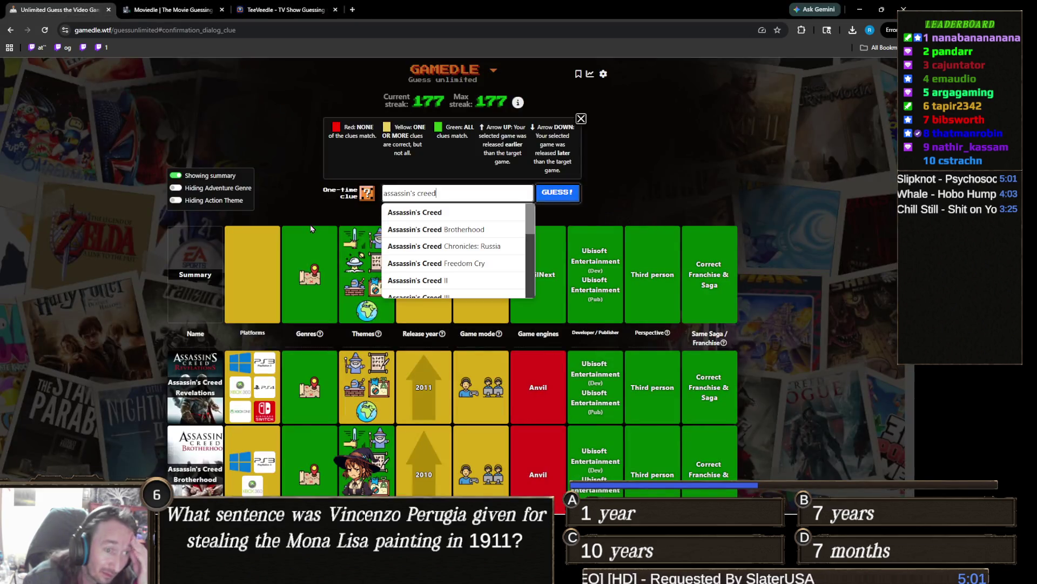
{"action": "scroll", "coordinate": [486, 231], "scroll_direction": "down", "scroll_amount": 2}
{"action": "left_click", "coordinate": [479, 236]}
{"action": "left_click", "coordinate": [565, 193]}
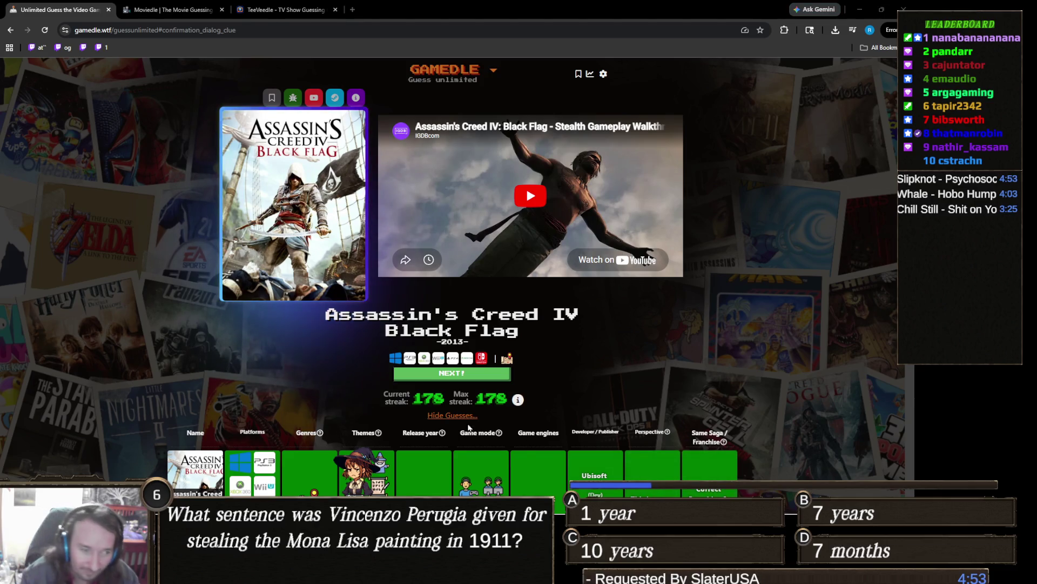
{"action": "scroll", "coordinate": [316, 359], "scroll_direction": "down", "scroll_amount": 3}
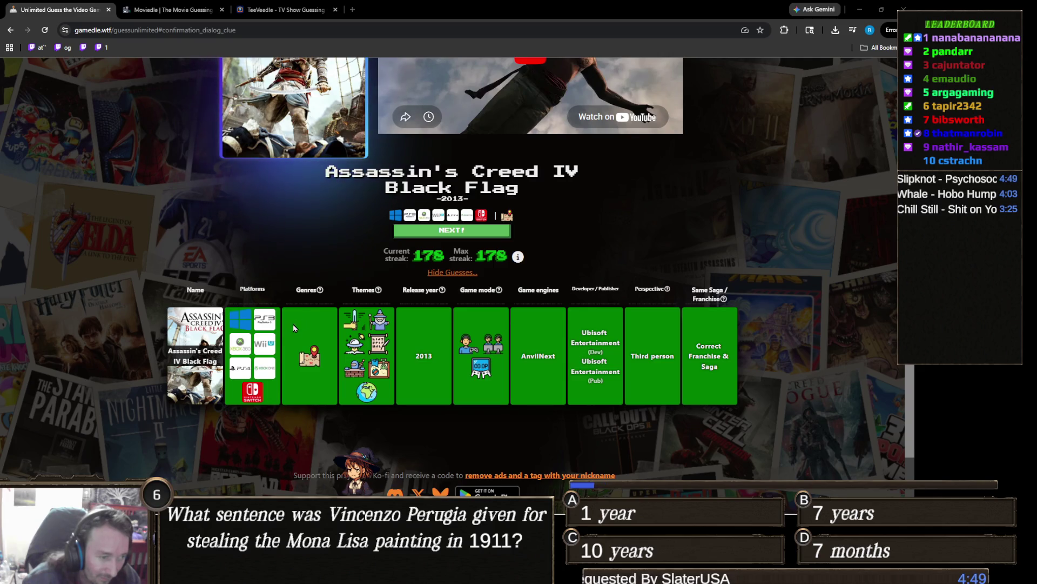
Switch back to the Unity editor from the taskbar
{"action": "mouse_move", "coordinate": [313, 351]}
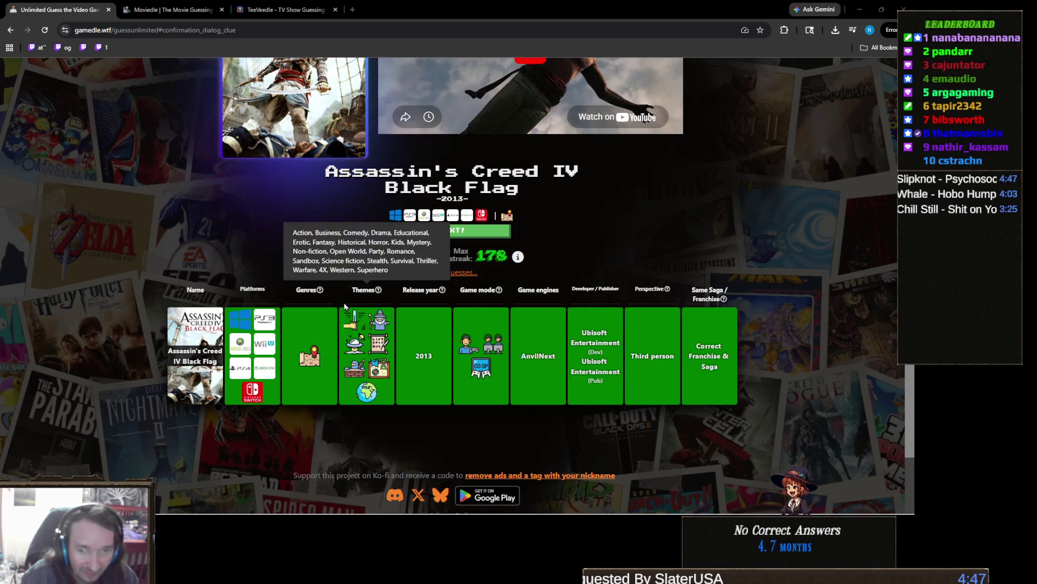
{"action": "mouse_move", "coordinate": [355, 353]}
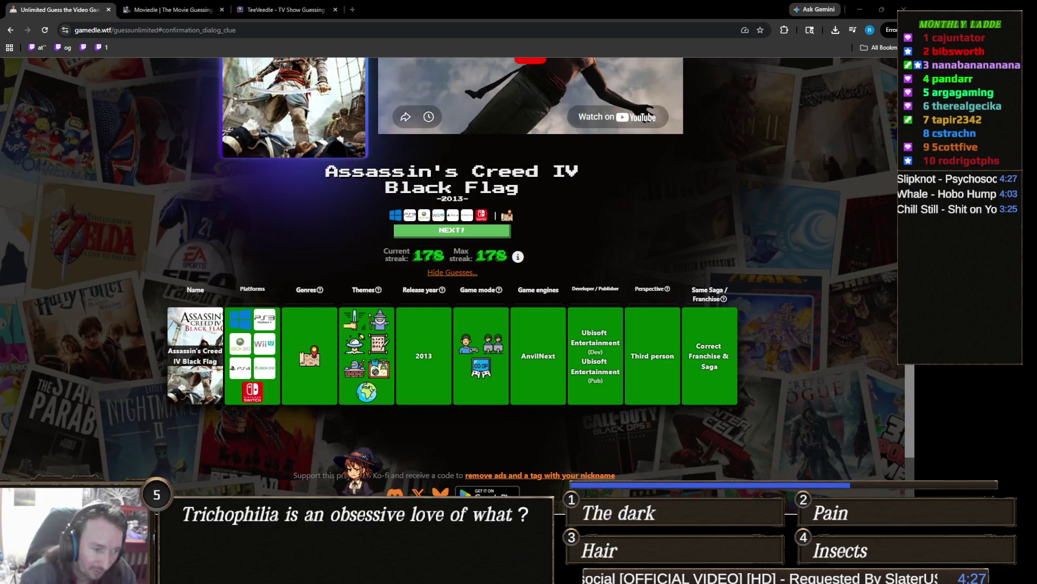
{"action": "mouse_move", "coordinate": [423, 572]}
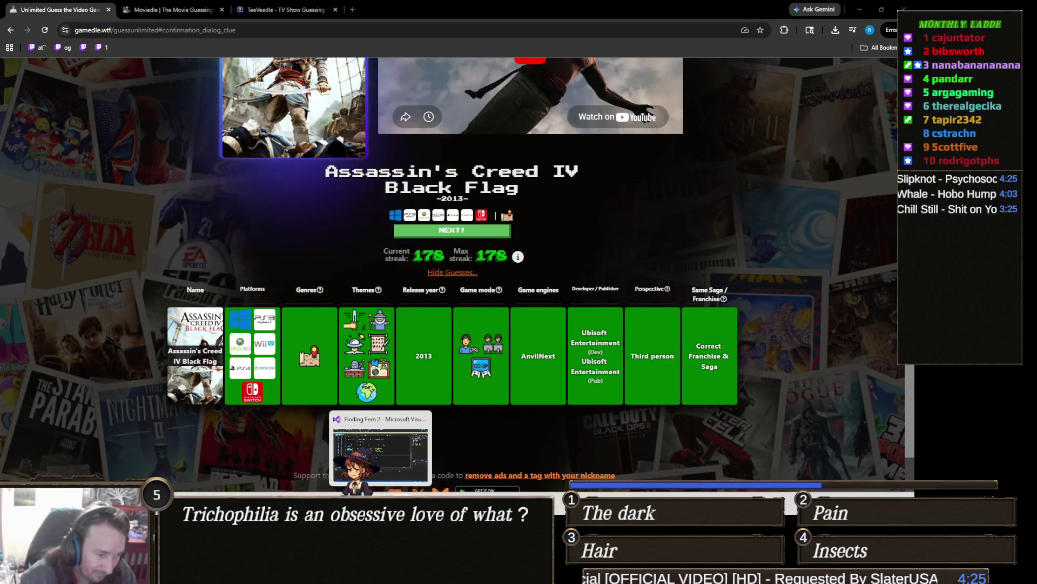
{"action": "left_click", "coordinate": [392, 573]}
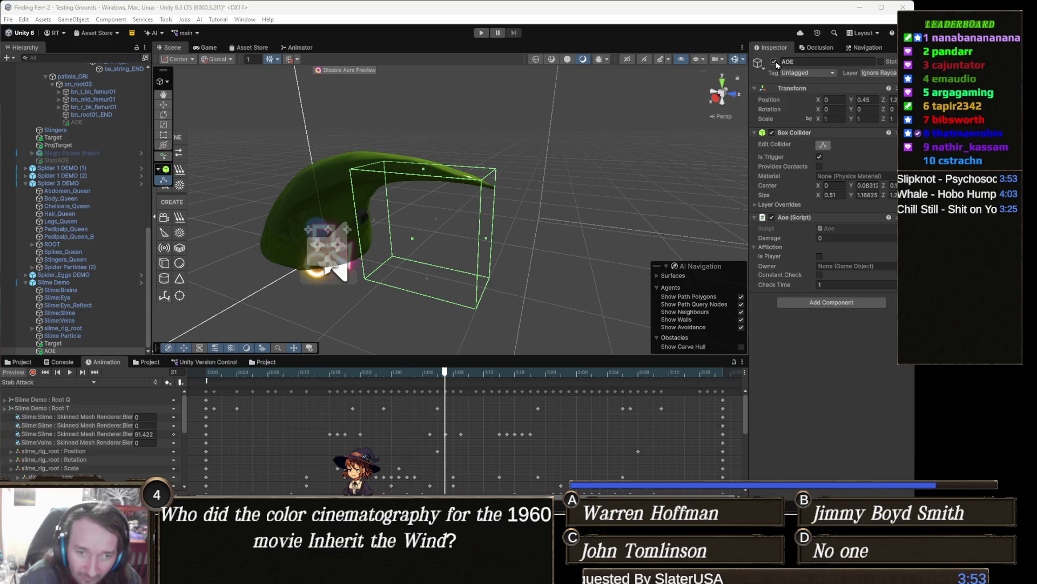
Give the Aoe script Damage 15 and owner Slime Demo, then deactivate the AOE object
{"action": "left_click", "coordinate": [841, 239]}
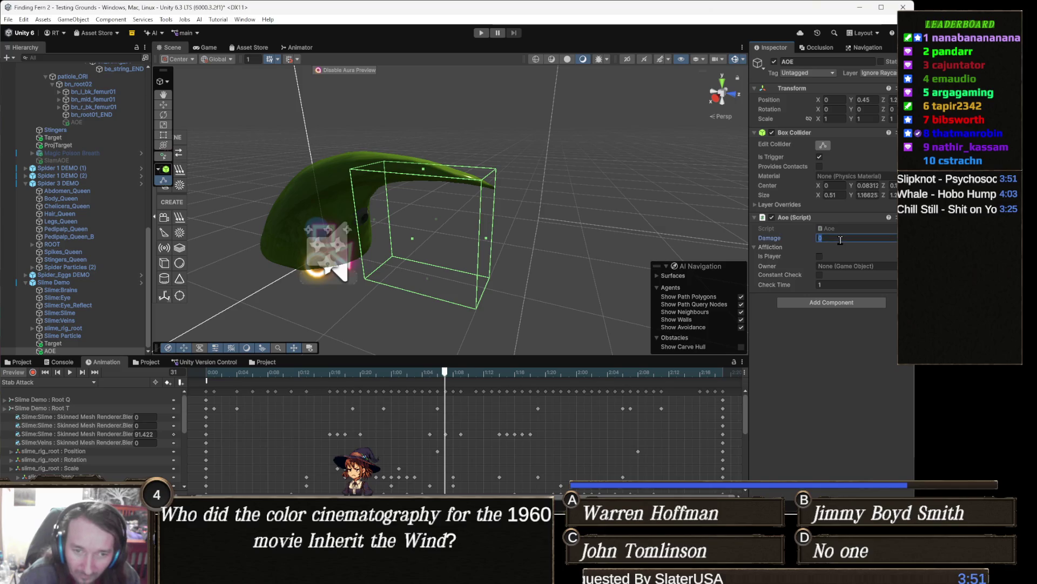
{"action": "type", "text": "15"}
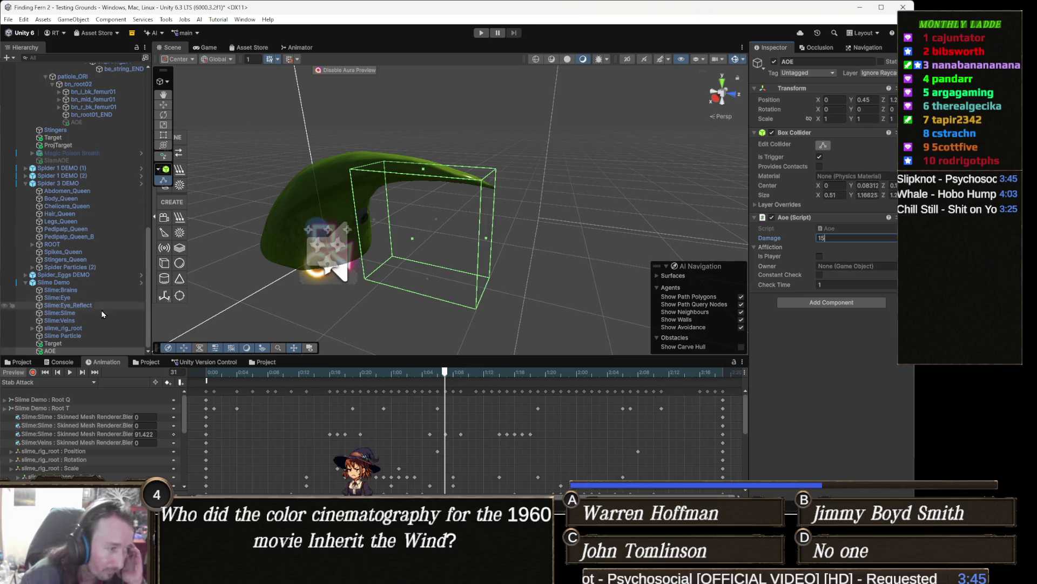
{"action": "mouse_move", "coordinate": [66, 287]}
{"action": "left_mouse_down"}
{"action": "mouse_move", "coordinate": [378, 318]}
{"action": "mouse_move", "coordinate": [864, 246]}
{"action": "mouse_move", "coordinate": [854, 267]}
{"action": "left_mouse_up"}
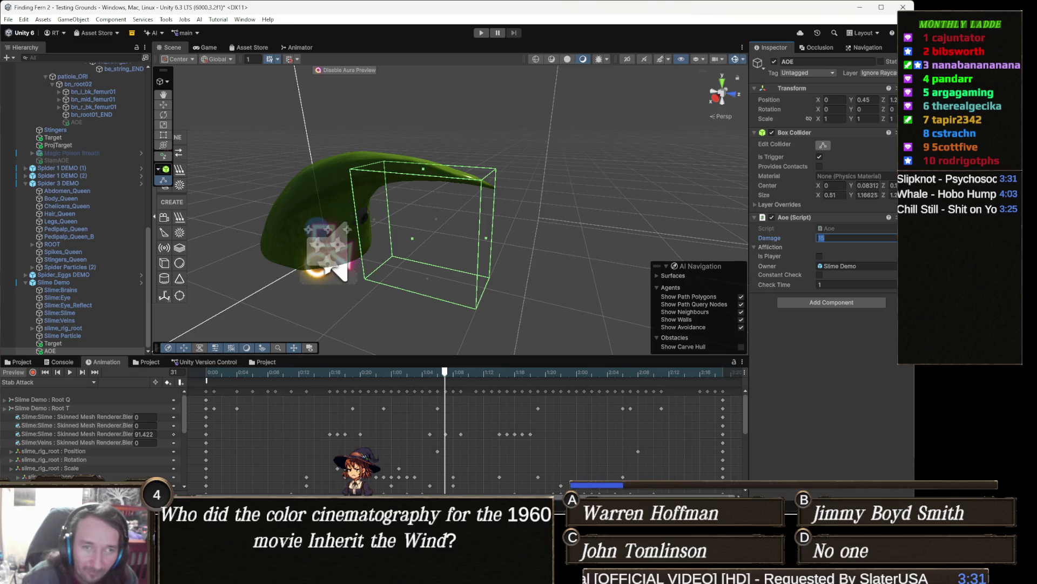
{"action": "left_click", "coordinate": [775, 61]}
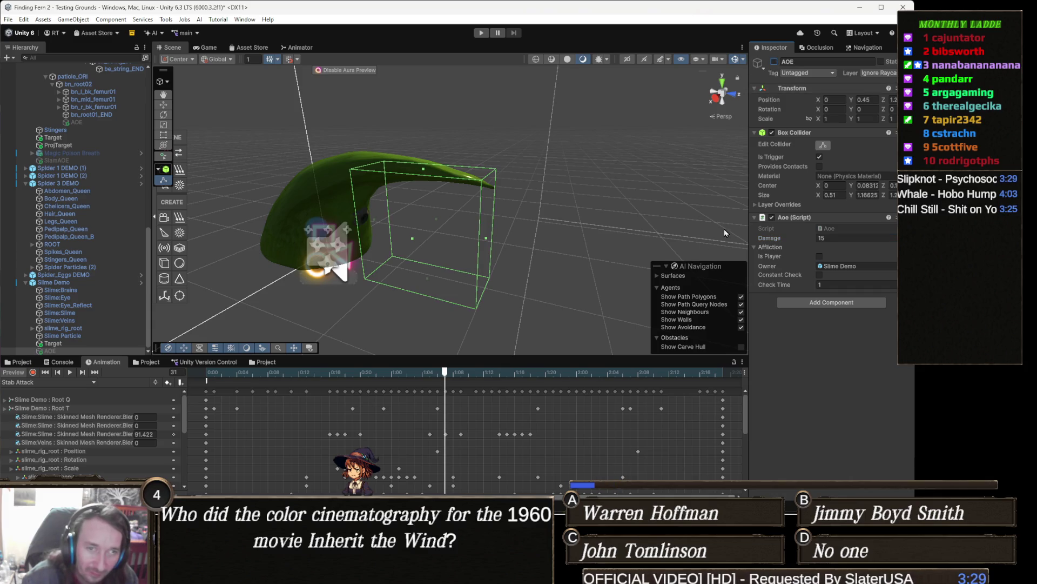
{"action": "mouse_move", "coordinate": [444, 372]}
{"action": "left_mouse_down"}
{"action": "mouse_move", "coordinate": [322, 372]}
{"action": "mouse_move", "coordinate": [420, 377]}
{"action": "left_mouse_up"}
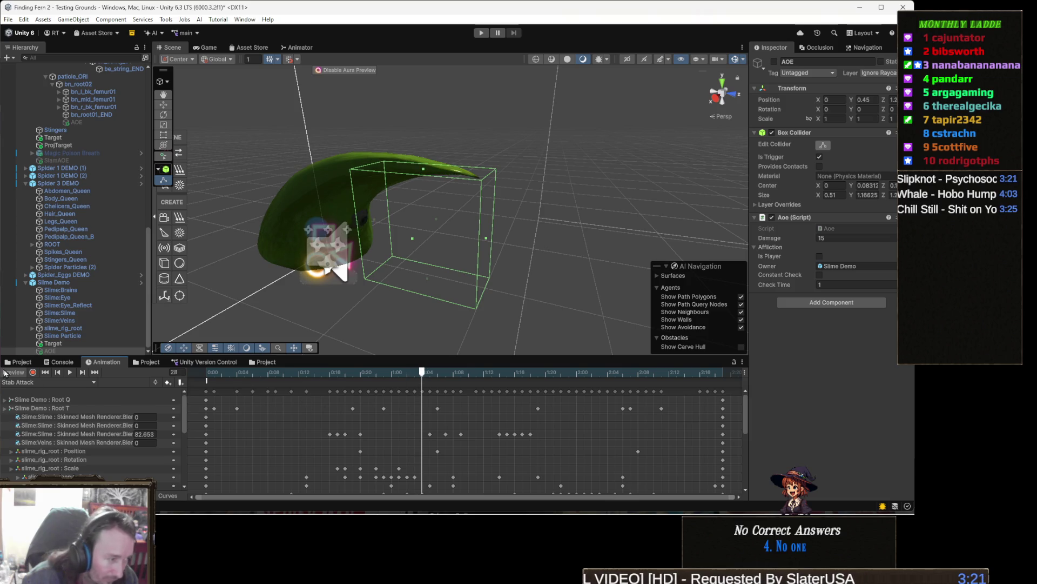
Record keys in Stab Attack turning AOE on, then inactive at frame 33
{"action": "left_click", "coordinate": [33, 372]}
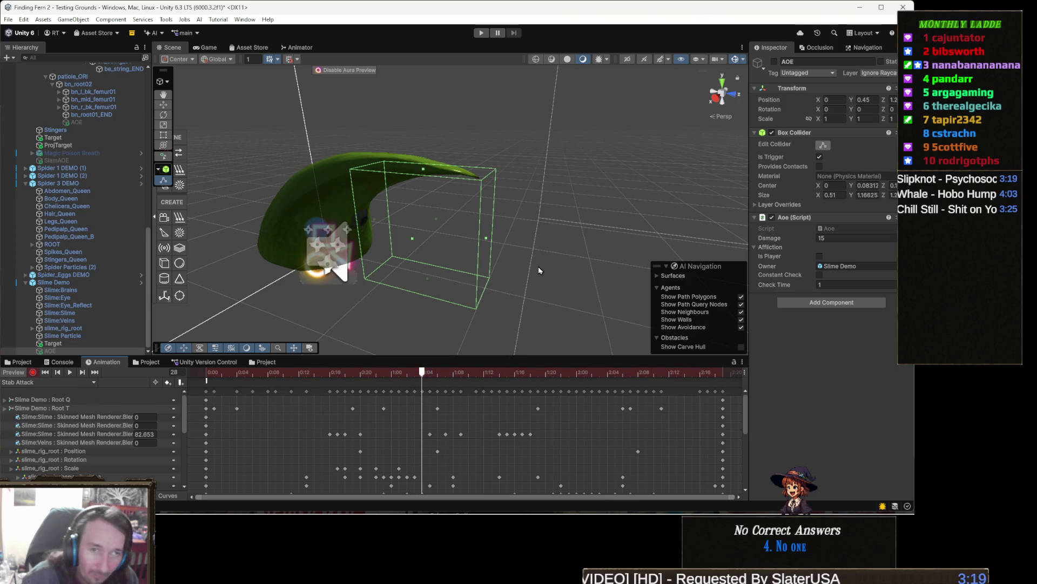
{"action": "left_click", "coordinate": [774, 62]}
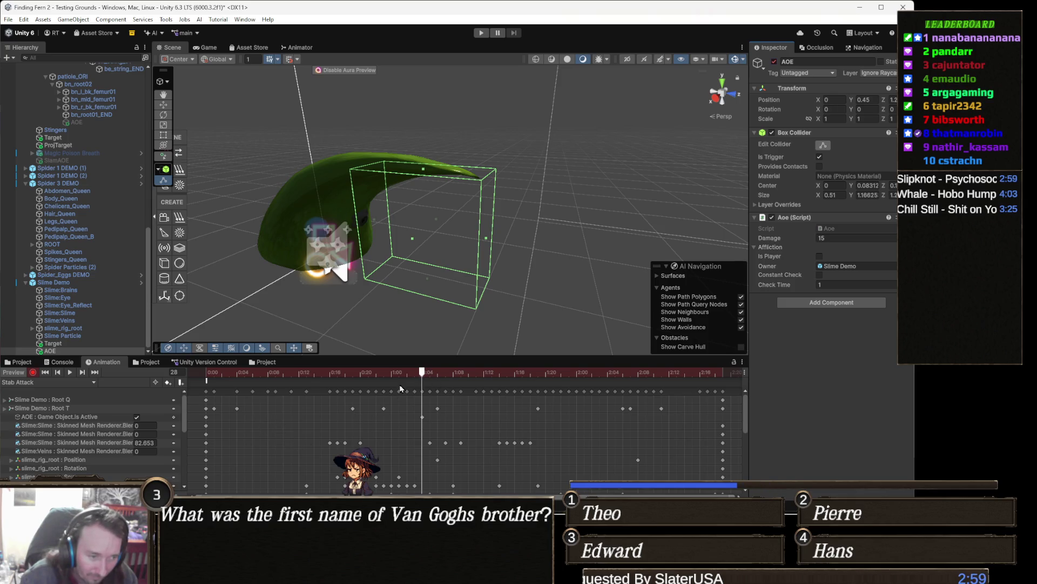
{"action": "left_click_drag", "start_coordinate": [438, 371], "coordinate": [461, 372]}
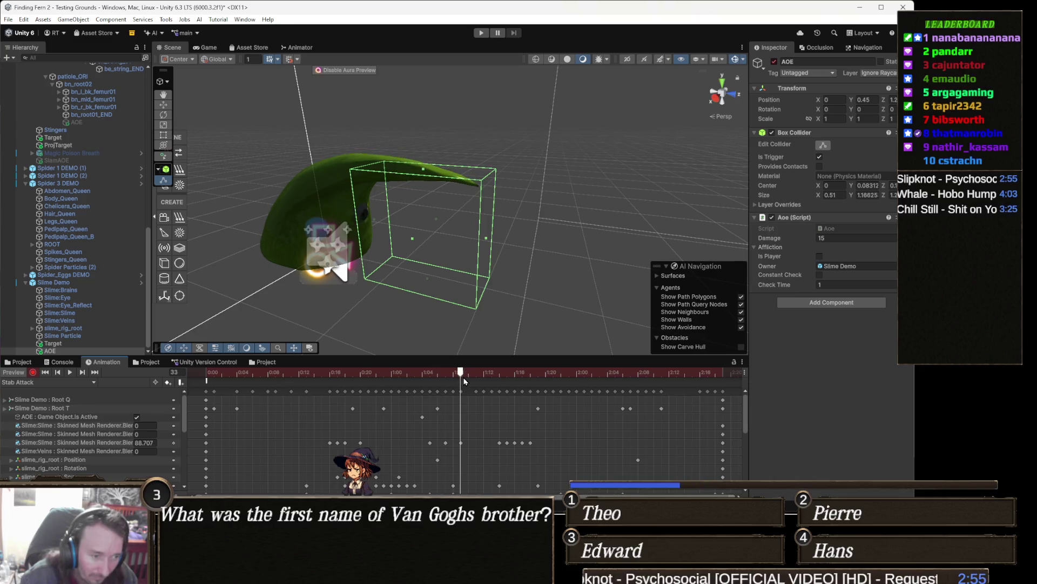
{"action": "left_click", "coordinate": [775, 61]}
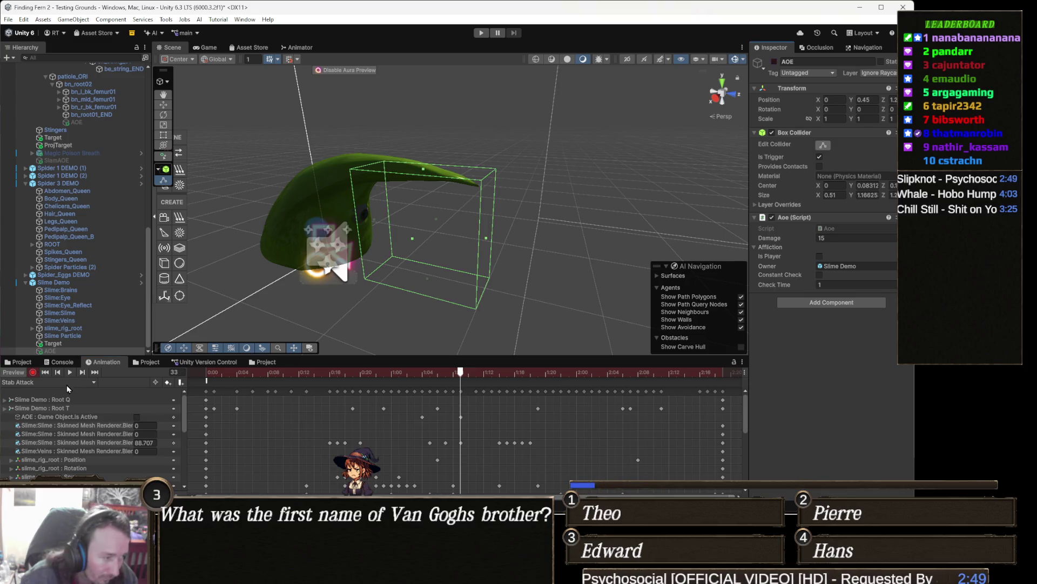
{"action": "left_click", "coordinate": [33, 372]}
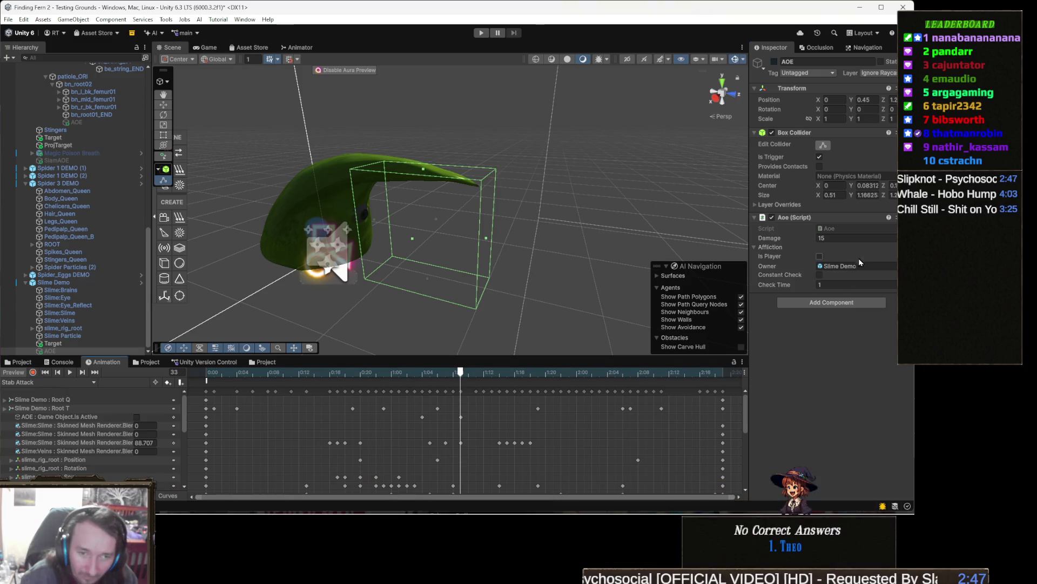
Add a Rigidbody component to the AOE object
{"action": "left_click", "coordinate": [831, 303]}
{"action": "type", "text": "rigidbody"}
{"action": "key", "text": "Return"}
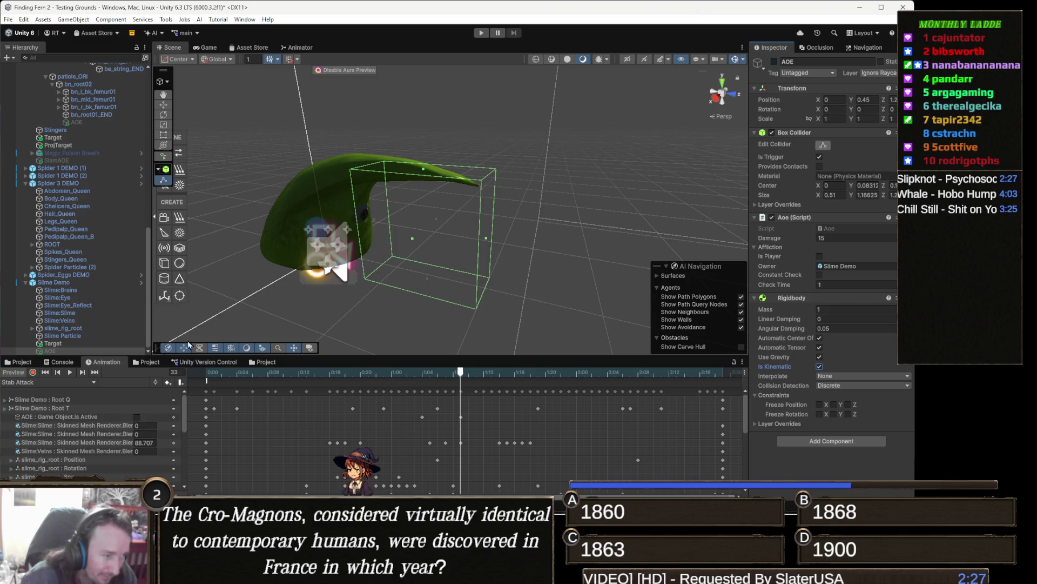
Load the Spit Attack clip and inspect its SpitAttack and sound animation events
{"action": "left_click", "coordinate": [58, 385]}
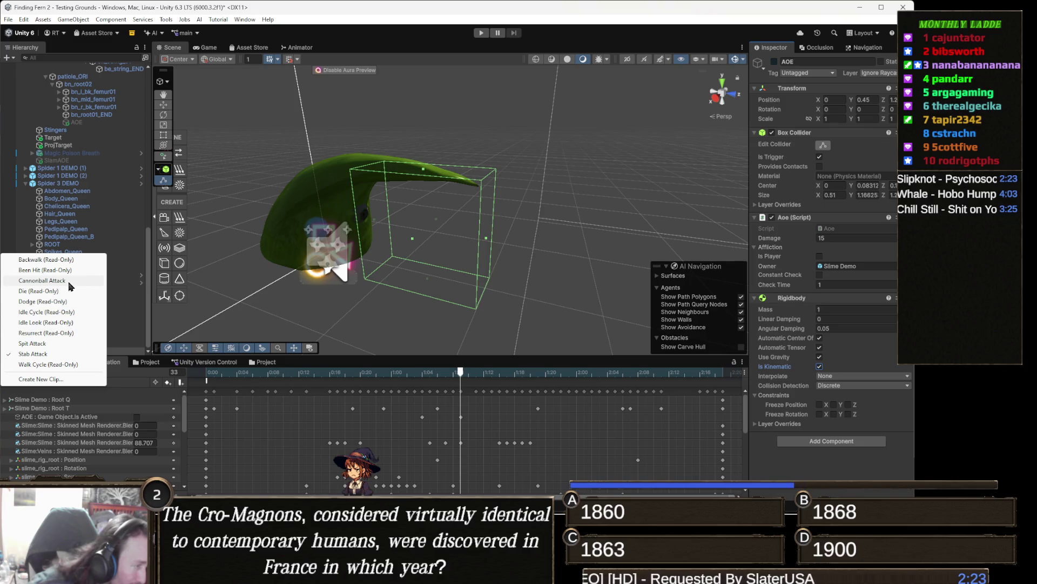
{"action": "left_click", "coordinate": [45, 344]}
{"action": "mouse_move", "coordinate": [222, 371]}
{"action": "left_mouse_down"}
{"action": "mouse_move", "coordinate": [393, 390]}
{"action": "mouse_move", "coordinate": [702, 384]}
{"action": "mouse_move", "coordinate": [202, 381]}
{"action": "mouse_move", "coordinate": [578, 384]}
{"action": "mouse_move", "coordinate": [344, 385]}
{"action": "left_mouse_up"}
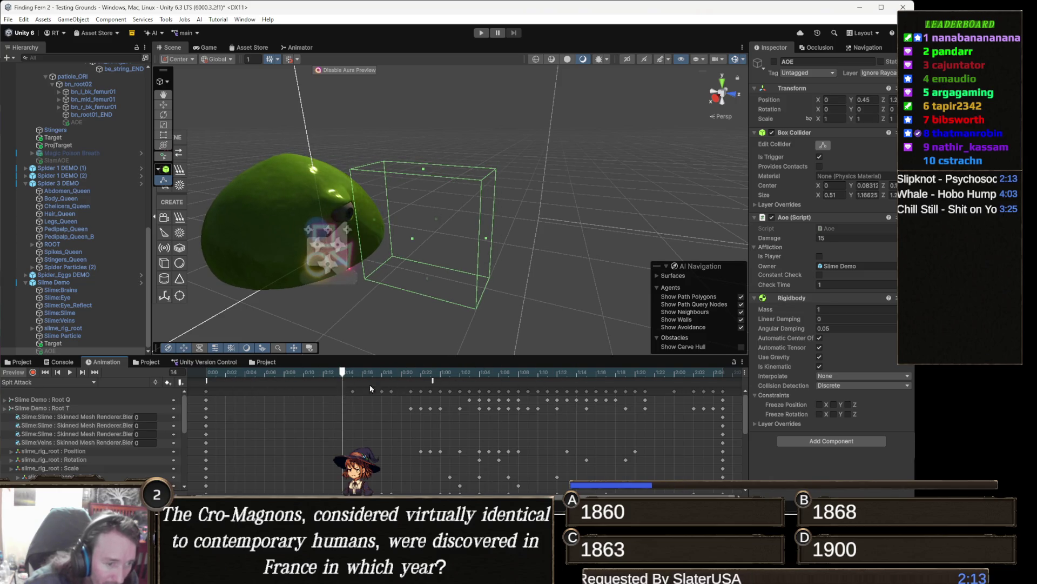
{"action": "left_click", "coordinate": [433, 381]}
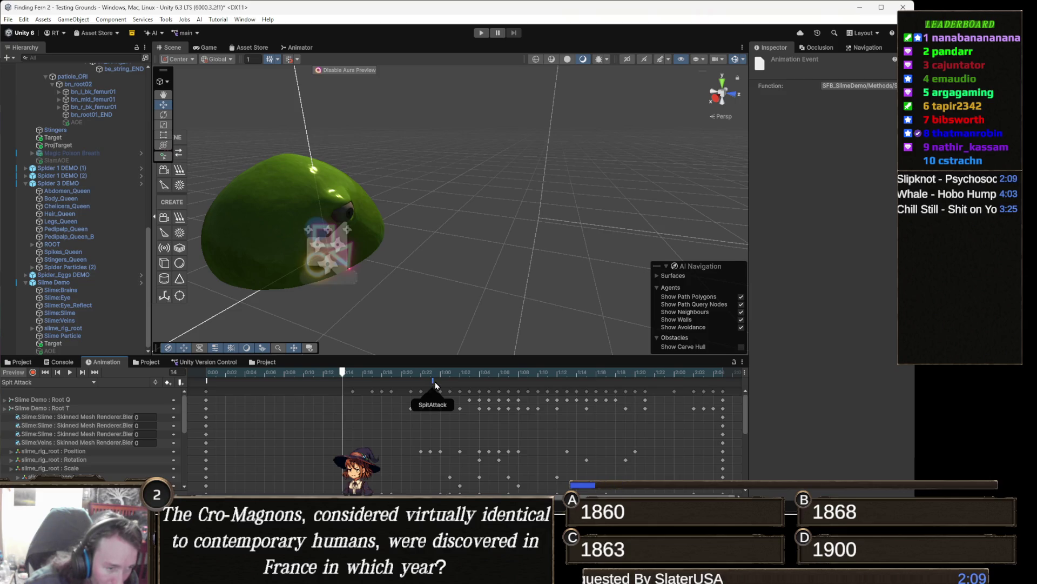
{"action": "left_click", "coordinate": [206, 381]}
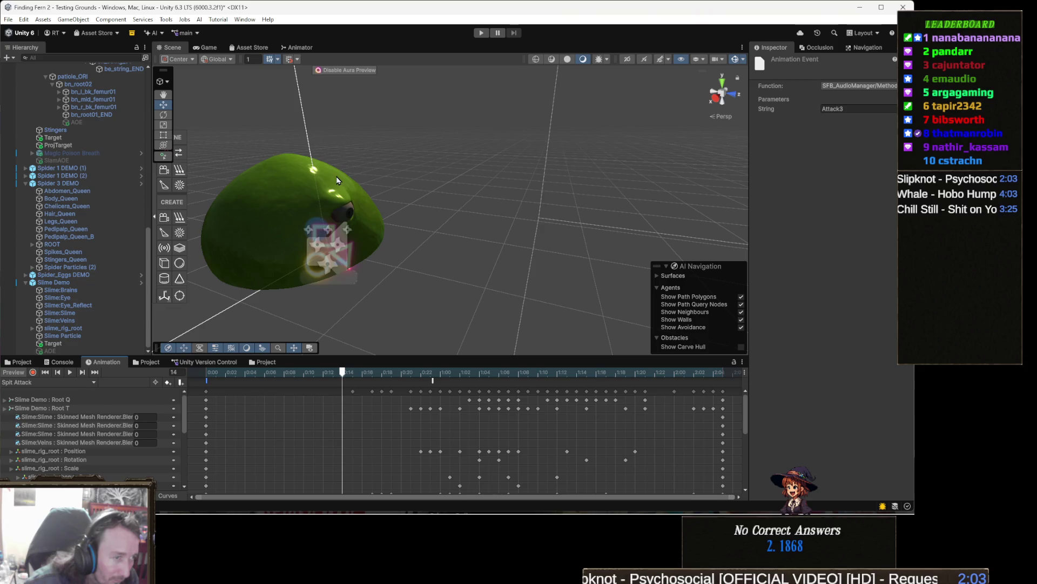
{"action": "scroll", "coordinate": [89, 206], "scroll_direction": "up", "scroll_amount": 2}
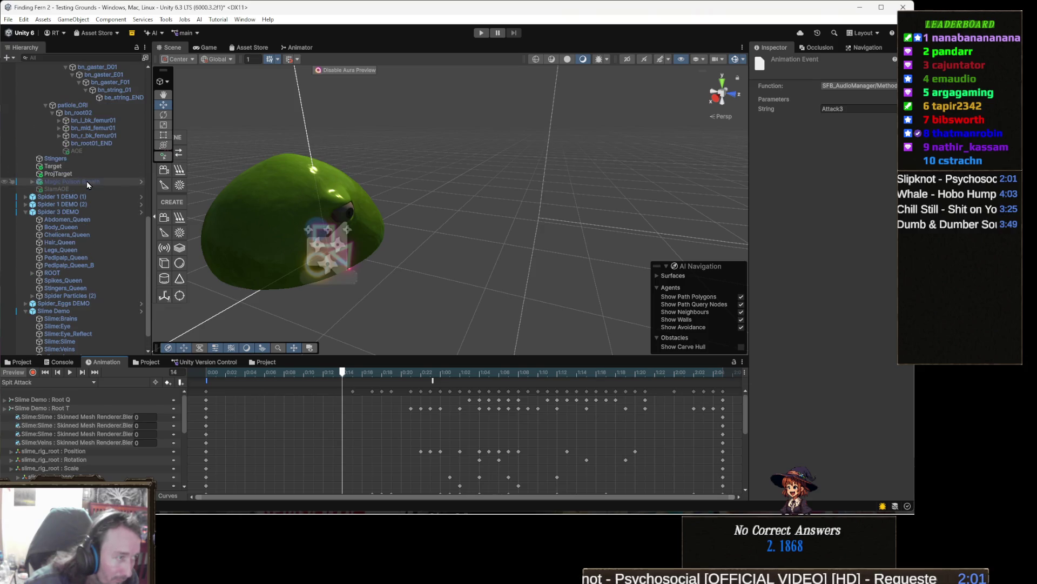
{"action": "scroll", "coordinate": [89, 203], "scroll_direction": "down", "scroll_amount": 2}
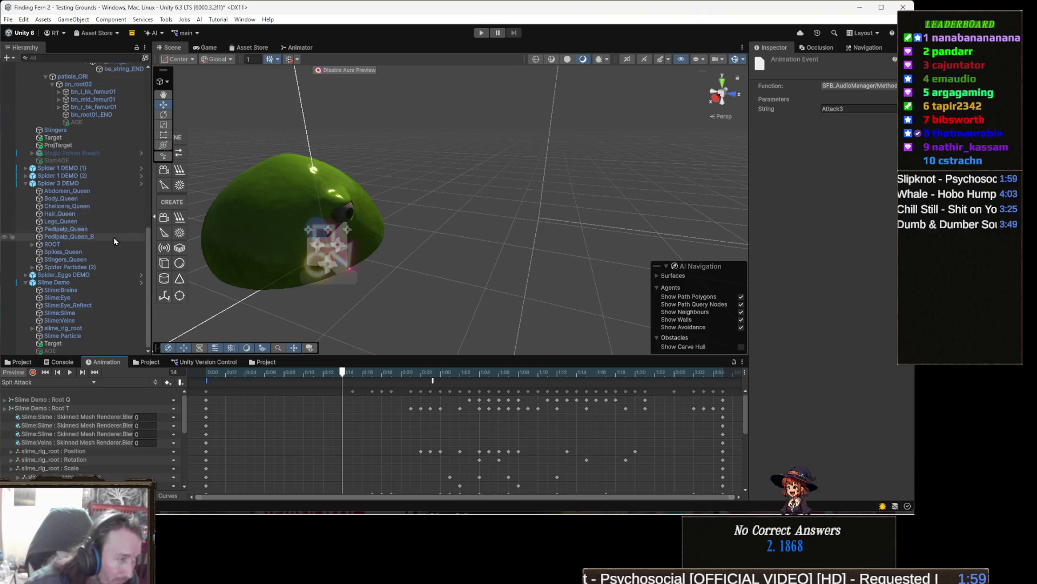
Cancel an accidental new-clip creation and reopen the animation clip list
{"action": "left_click", "coordinate": [56, 382]}
{"action": "left_click", "coordinate": [46, 383]}
{"action": "key", "text": "Escape"}
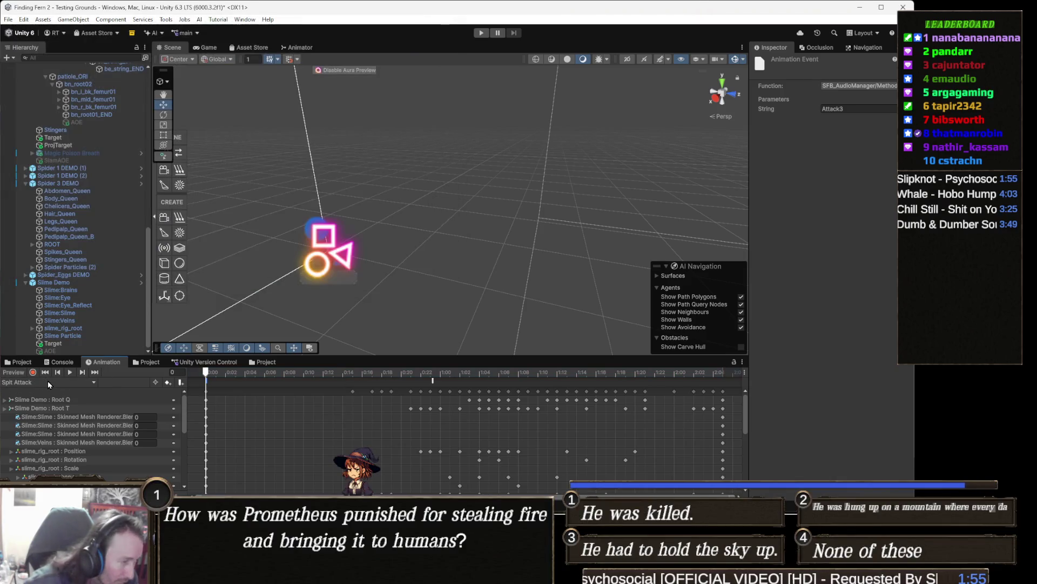
{"action": "left_click", "coordinate": [47, 381]}
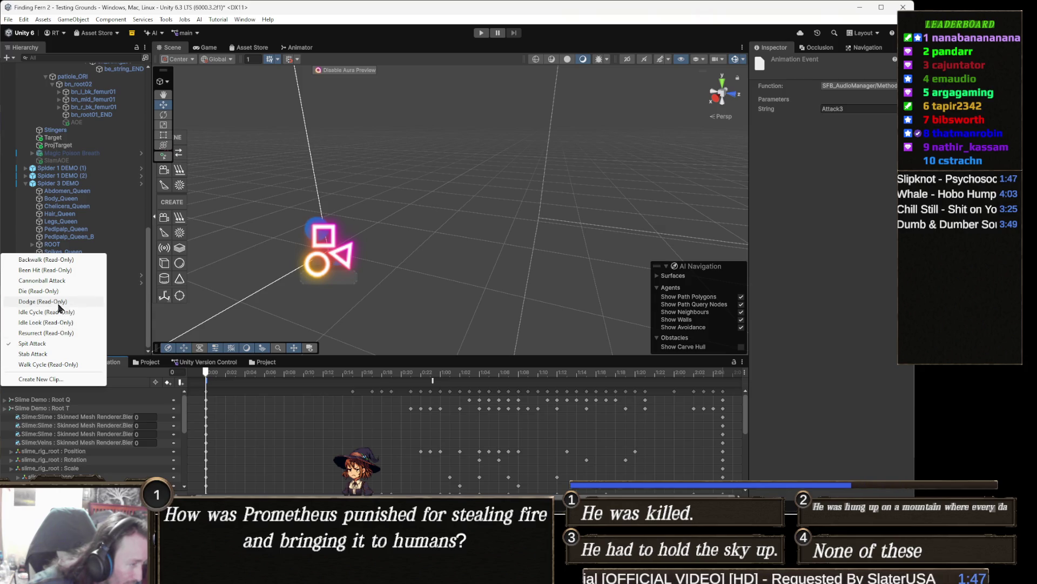
Load Cannonball Attack, play its preview, and scrub back to around frame 35
{"action": "left_click", "coordinate": [54, 280]}
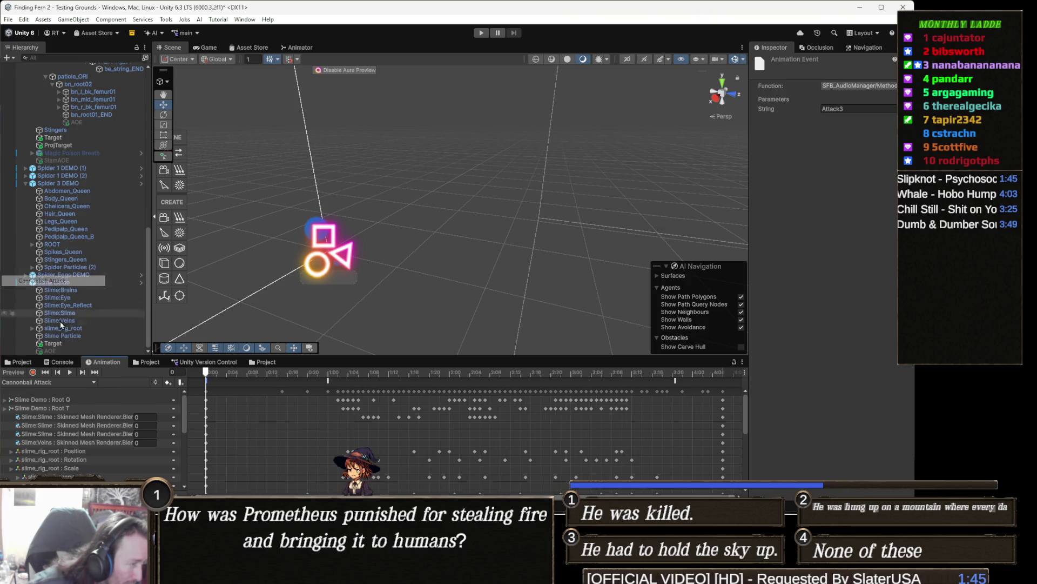
{"action": "left_click", "coordinate": [67, 371]}
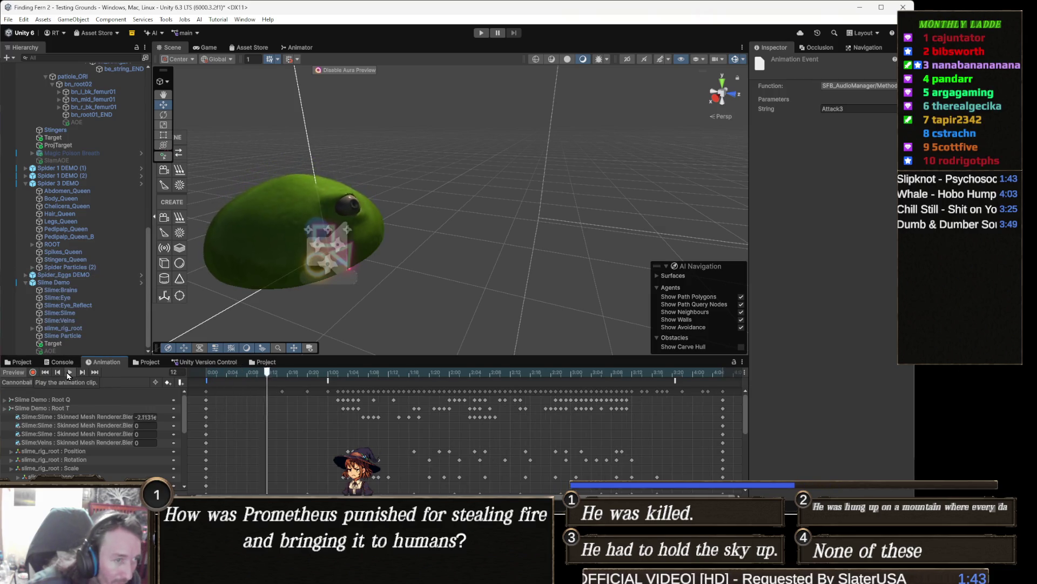
{"action": "mouse_move", "coordinate": [367, 227]}
{"action": "left_mouse_down"}
{"action": "mouse_move", "coordinate": [321, 242]}
{"action": "mouse_move", "coordinate": [329, 252]}
{"action": "left_mouse_up"}
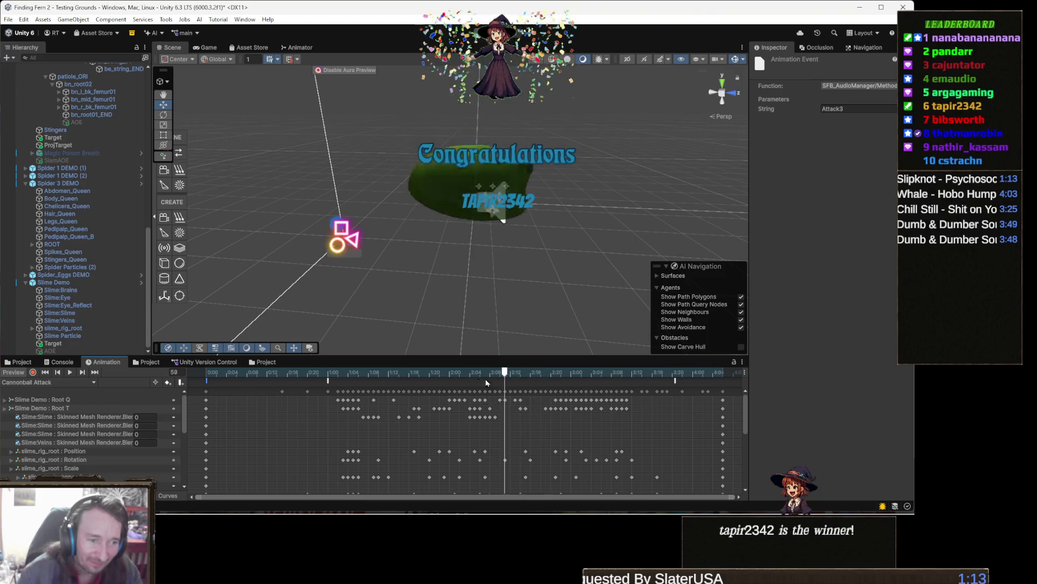
{"action": "left_click_drag", "start_coordinate": [660, 373], "coordinate": [475, 383]}
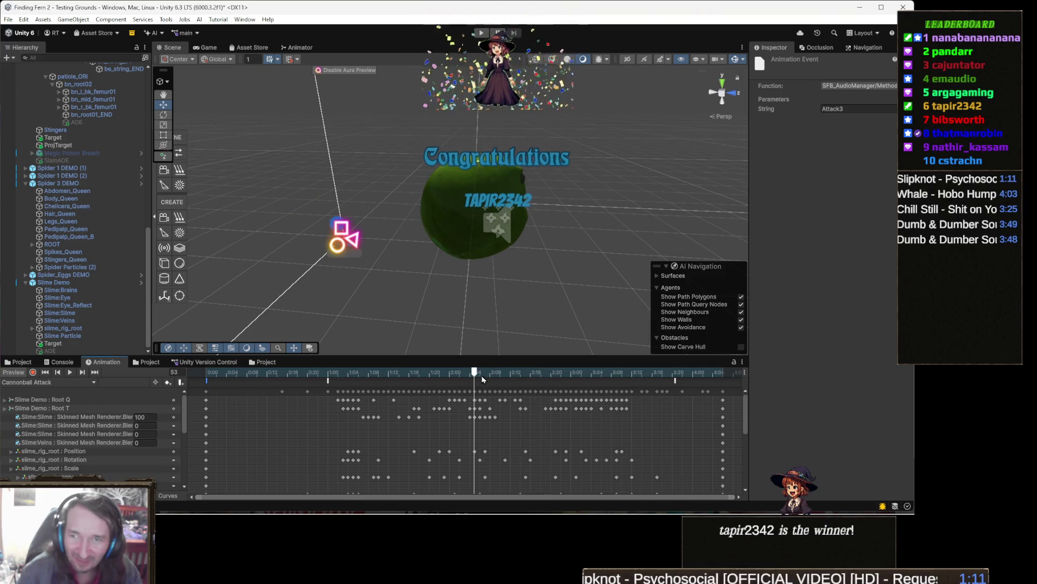
{"action": "left_click", "coordinate": [454, 442]}
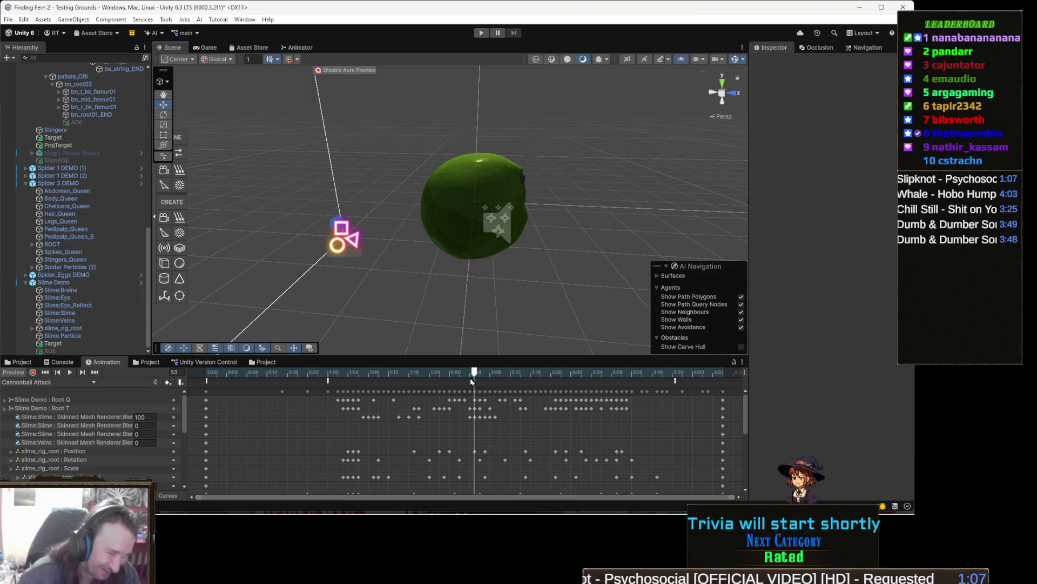
{"action": "mouse_move", "coordinate": [480, 369]}
{"action": "left_mouse_down"}
{"action": "mouse_move", "coordinate": [385, 368]}
{"action": "mouse_move", "coordinate": [399, 371]}
{"action": "left_mouse_up"}
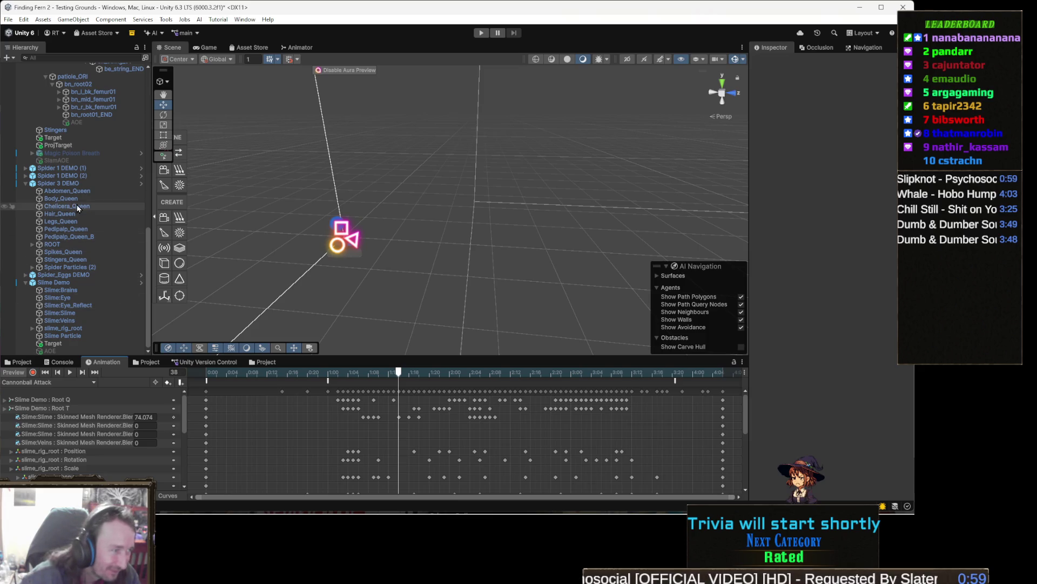
Create an empty child of Slime Demo named SlamAOE
{"action": "right_click", "coordinate": [68, 282]}
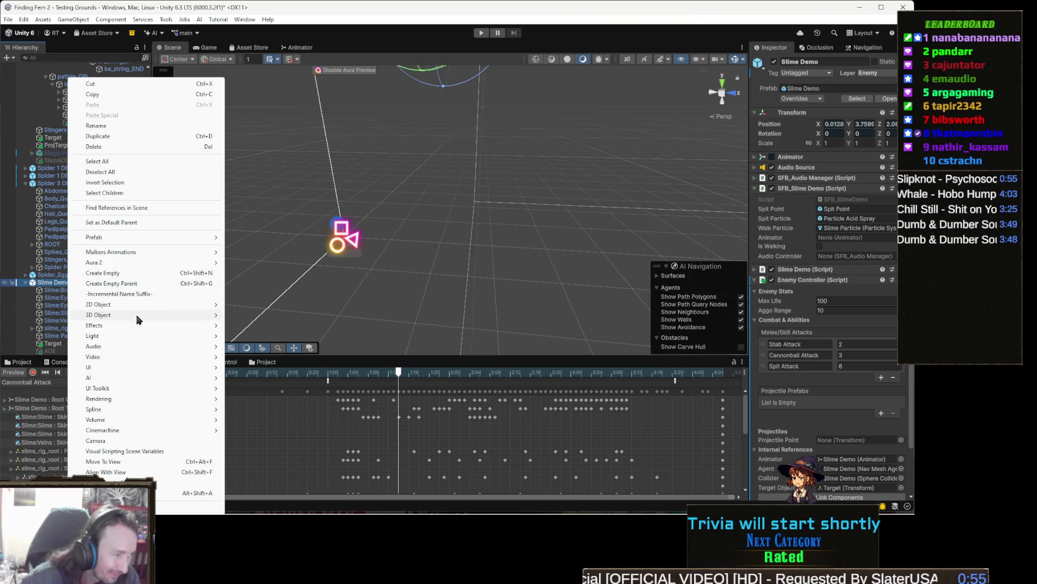
{"action": "left_click", "coordinate": [103, 273]}
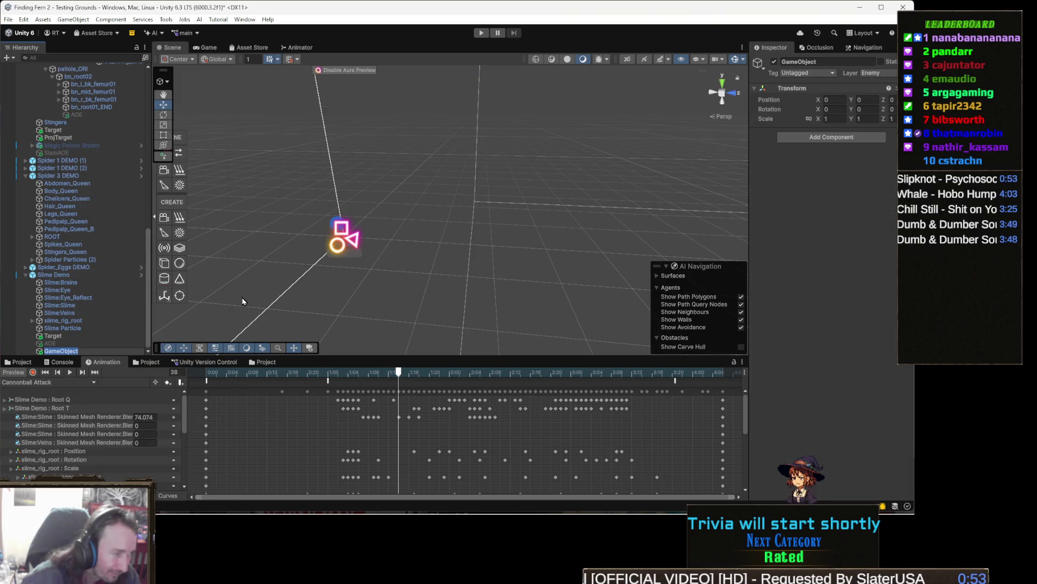
{"action": "type", "text": "SlamAOE"}
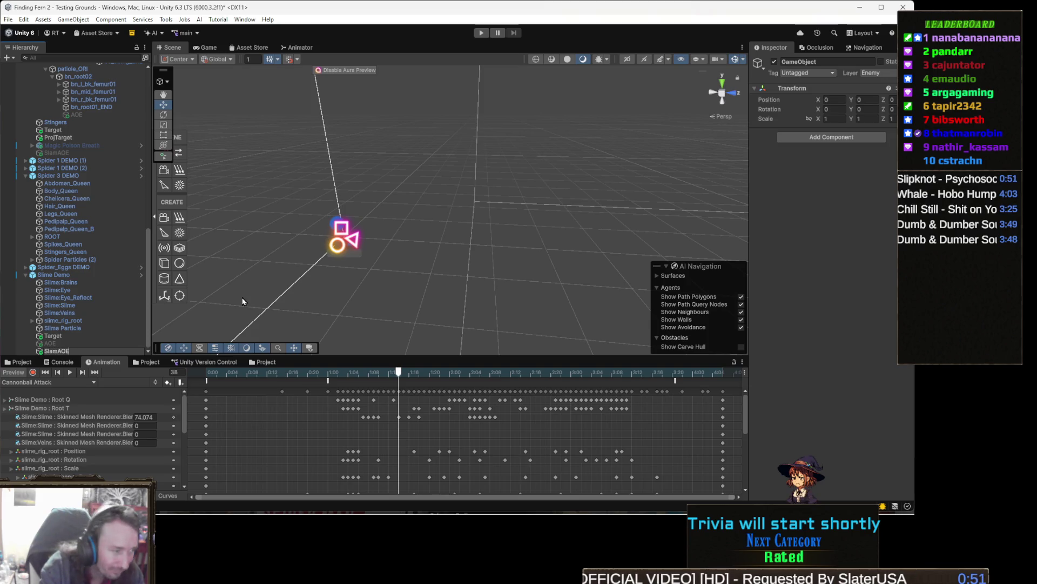
{"action": "key", "text": "Return"}
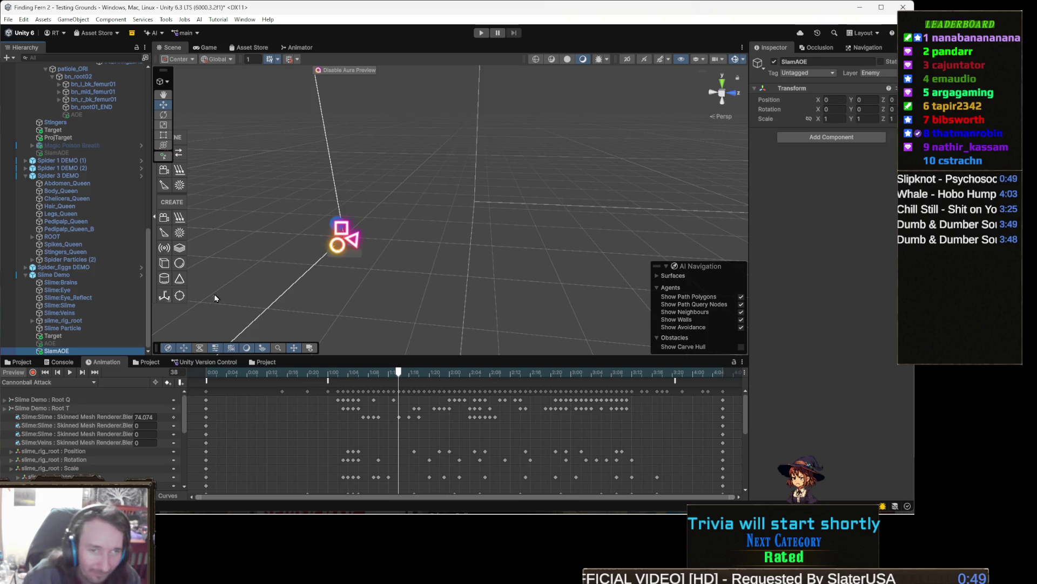
Add a Sphere Collider component to SlamAOE
{"action": "left_click", "coordinate": [812, 137]}
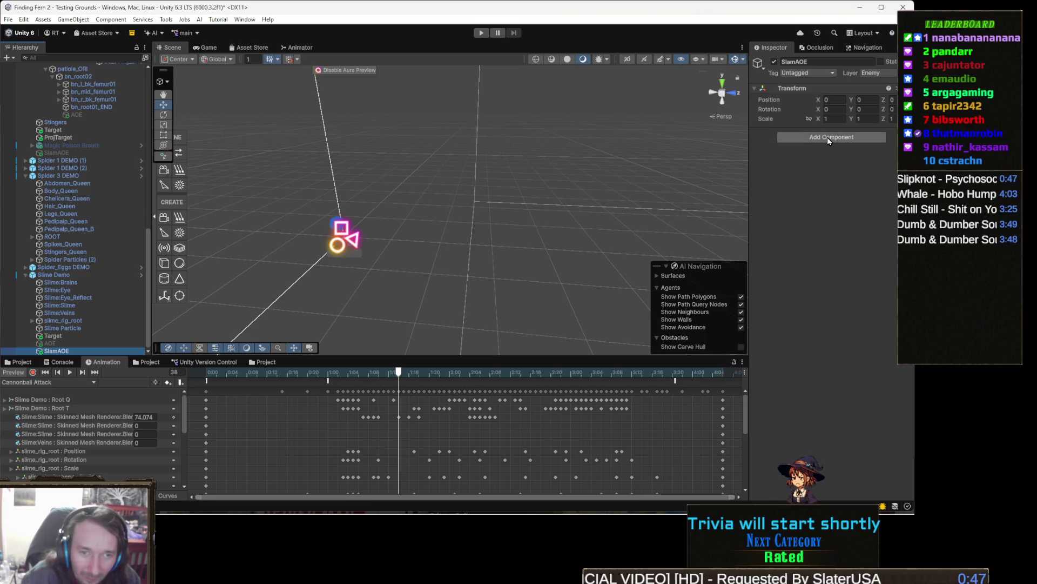
{"action": "type", "text": "rigi"}
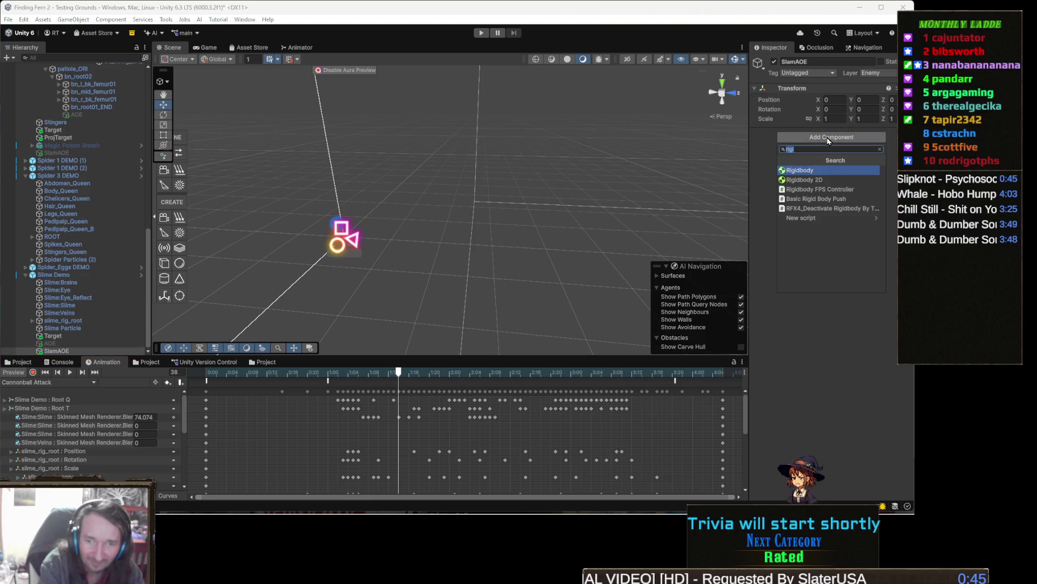
{"action": "type", "text": "sphere"}
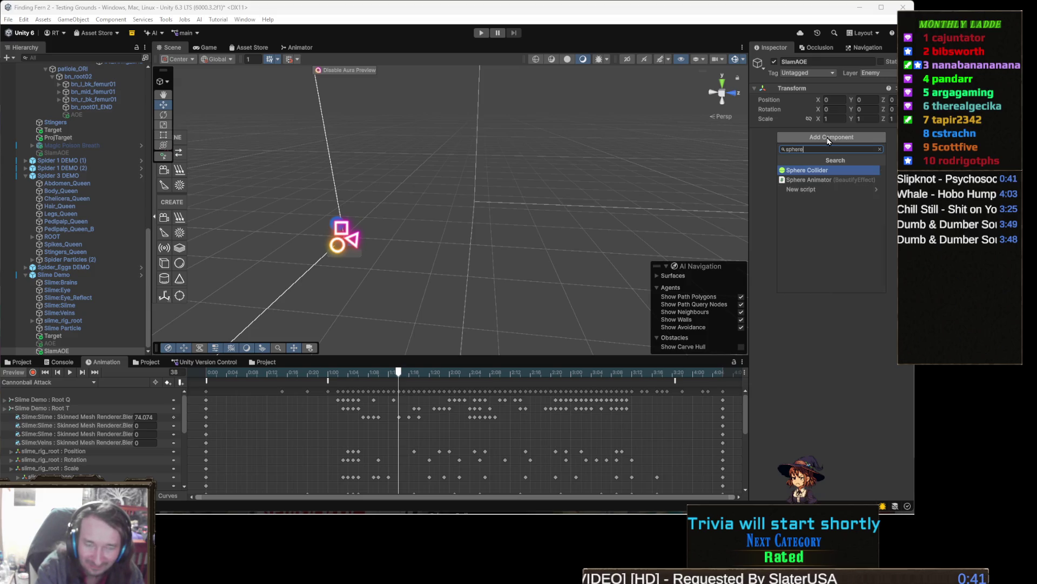
{"action": "key", "text": "Return"}
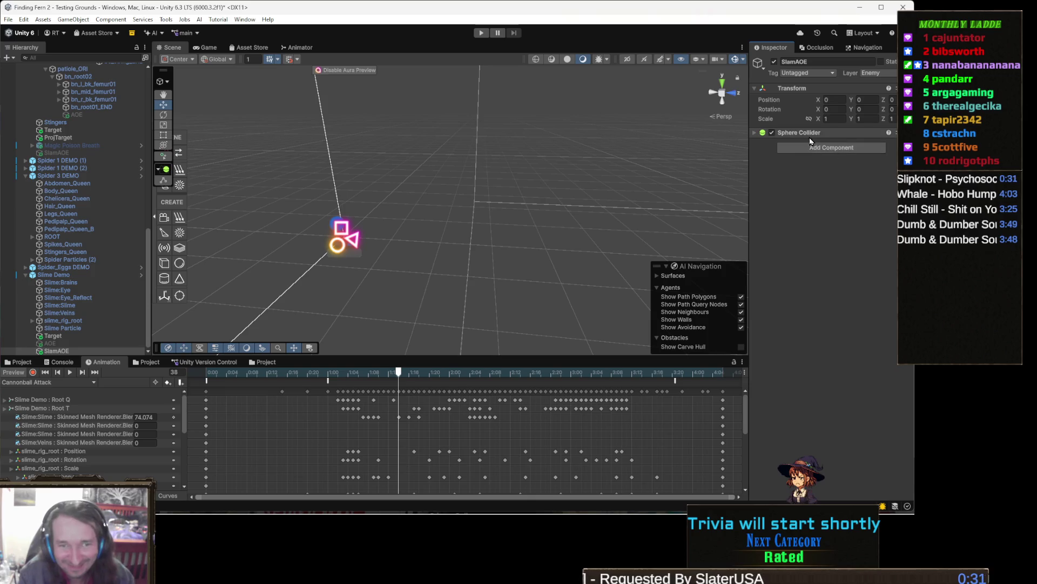
{"action": "left_click_drag", "start_coordinate": [427, 378], "coordinate": [394, 378]}
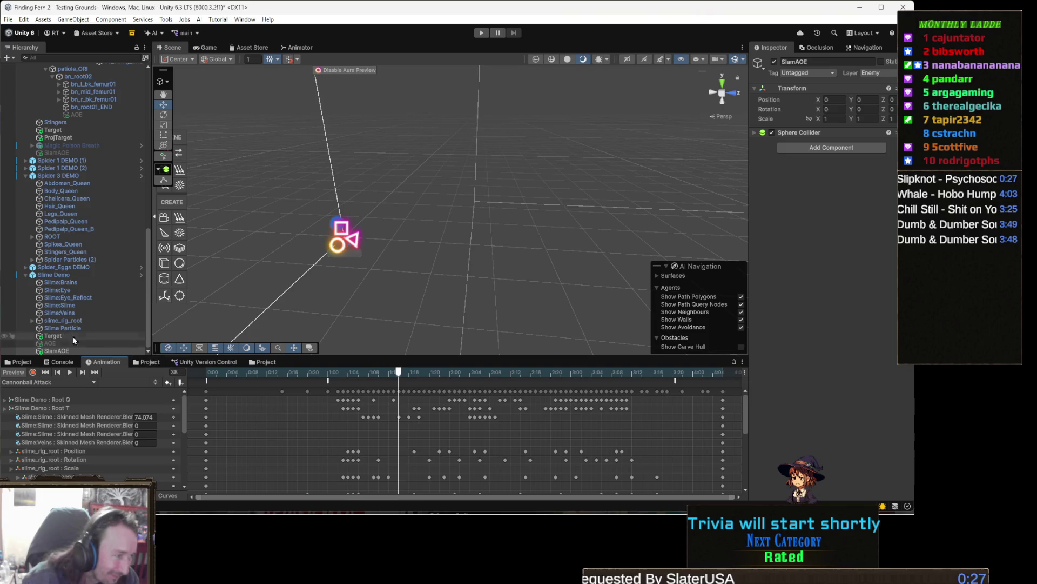
{"action": "left_click", "coordinate": [72, 276]}
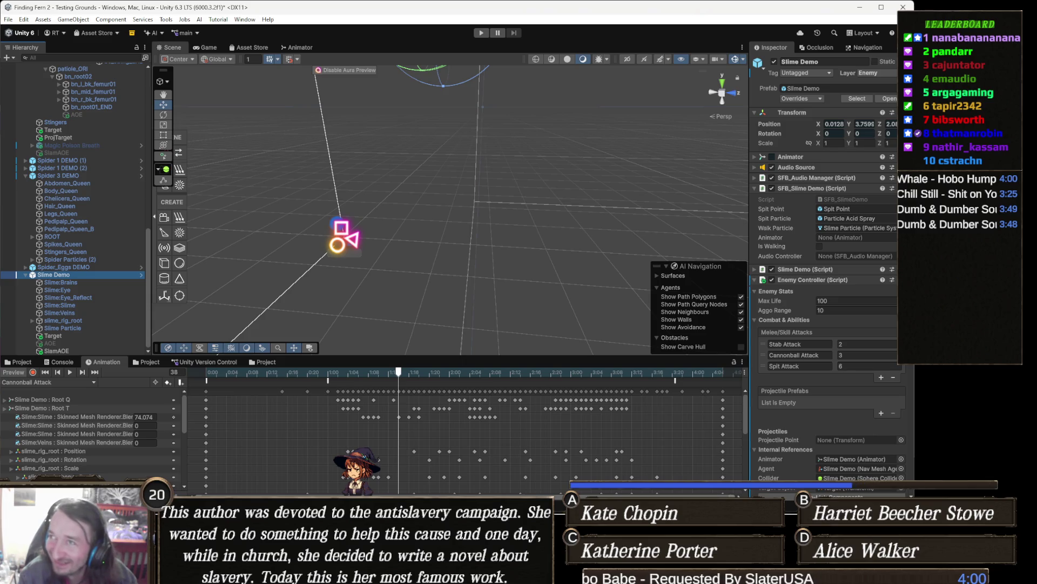
{"action": "key", "text": "alt+Tab"}
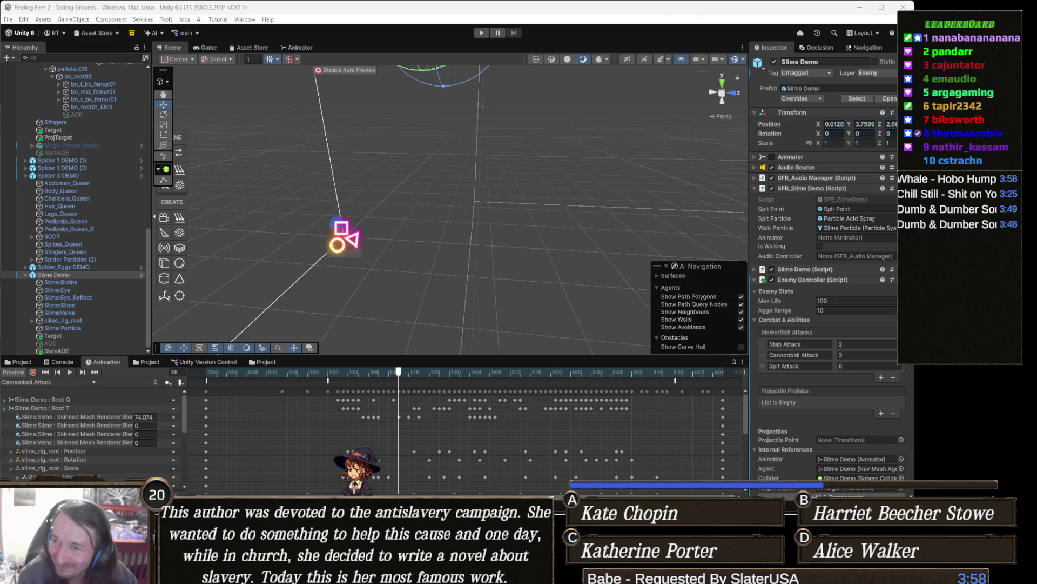
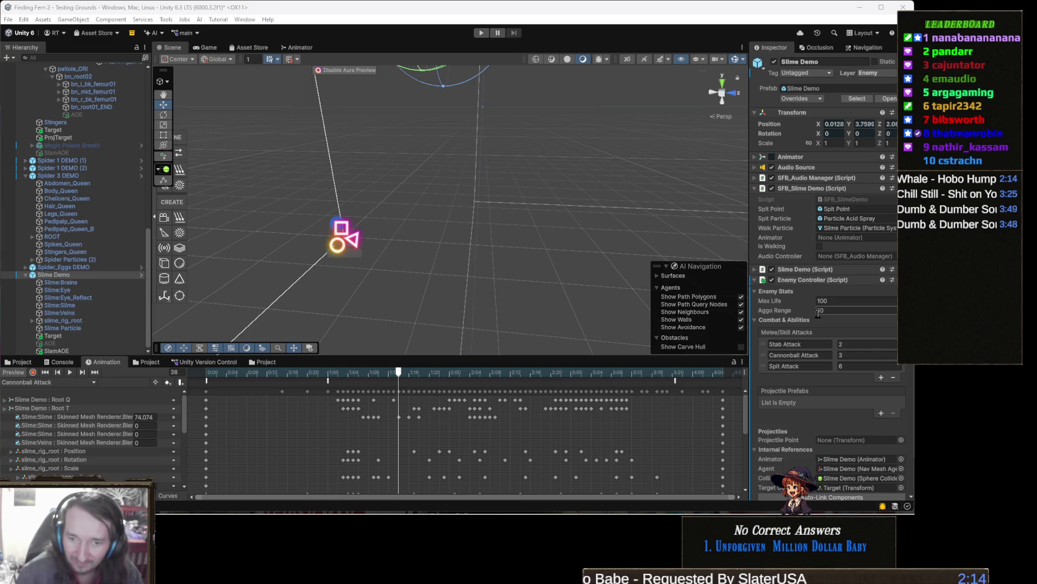
Commit Aggo Range at 10 and scroll down to the slime's Sphere Collider
{"action": "key", "text": "Return"}
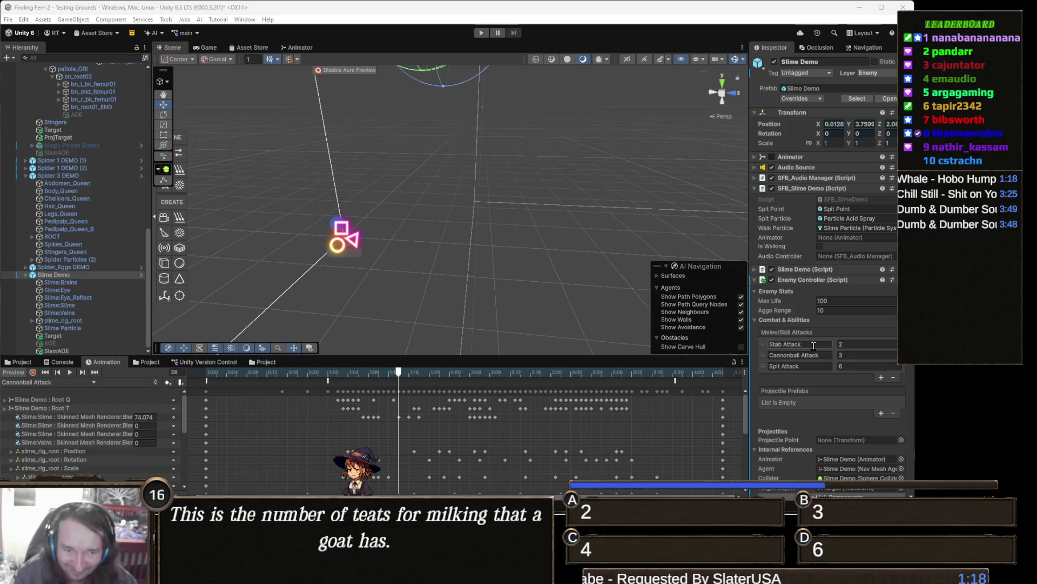
{"action": "scroll", "coordinate": [844, 398], "scroll_direction": "down", "scroll_amount": 4}
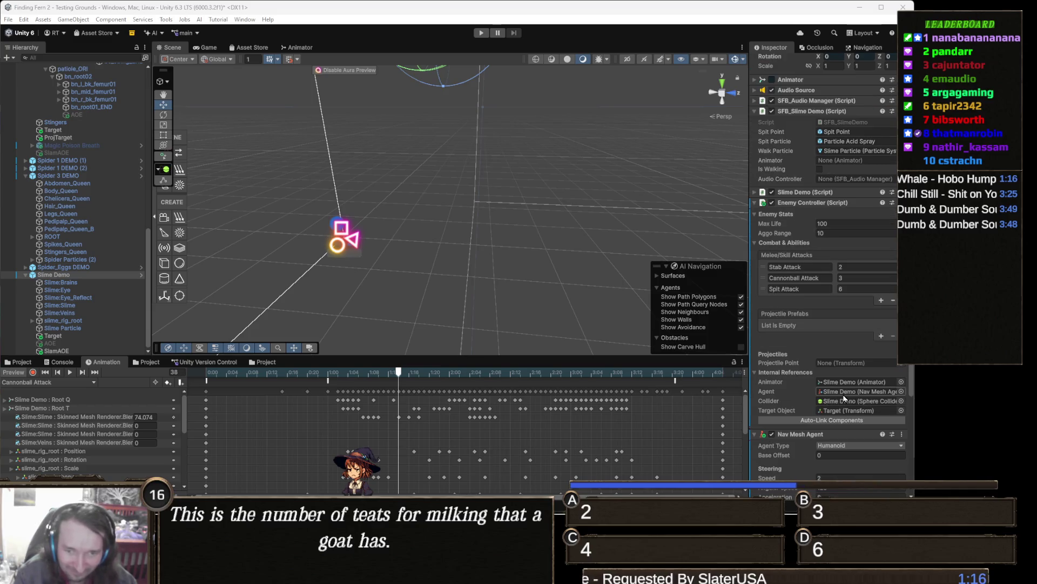
{"action": "scroll", "coordinate": [845, 398], "scroll_direction": "down", "scroll_amount": 3}
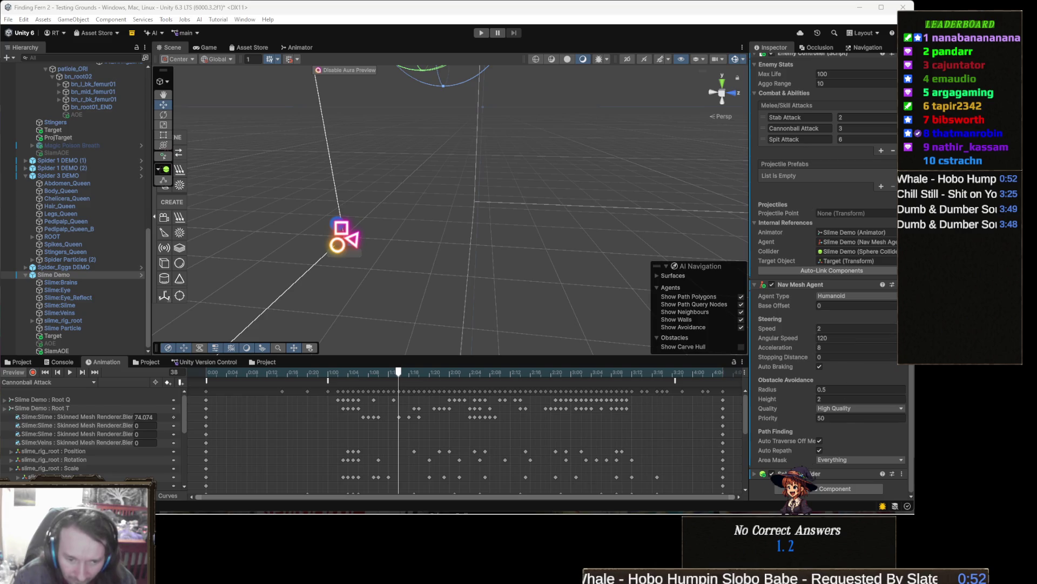
{"action": "right_click", "coordinate": [778, 474]}
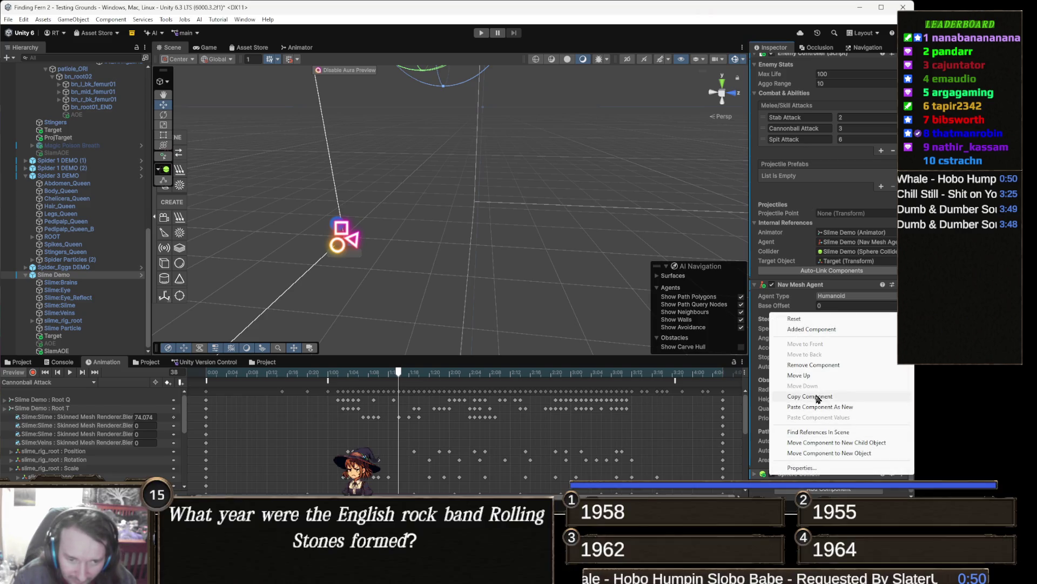
Copy Slime Demo's Sphere Collider and paste its values onto SlamAOE's Sphere Collider
{"action": "left_click", "coordinate": [838, 397]}
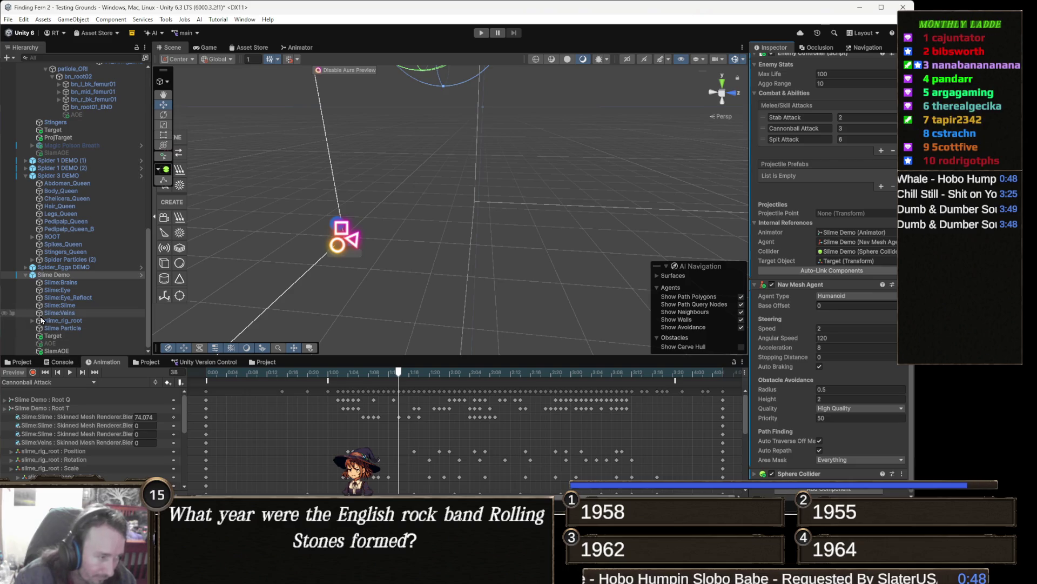
{"action": "left_click", "coordinate": [74, 351]}
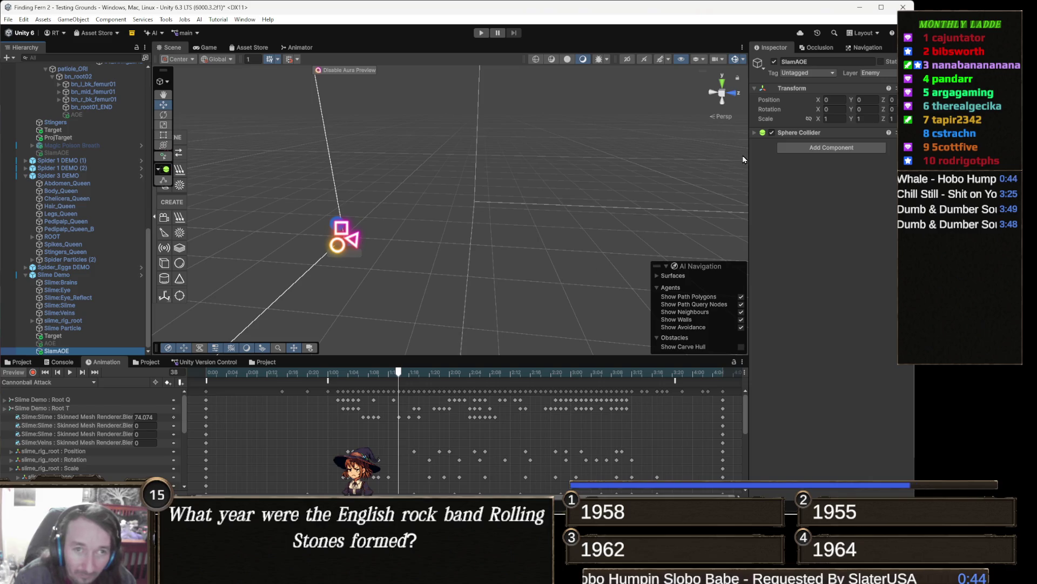
{"action": "right_click", "coordinate": [773, 133]}
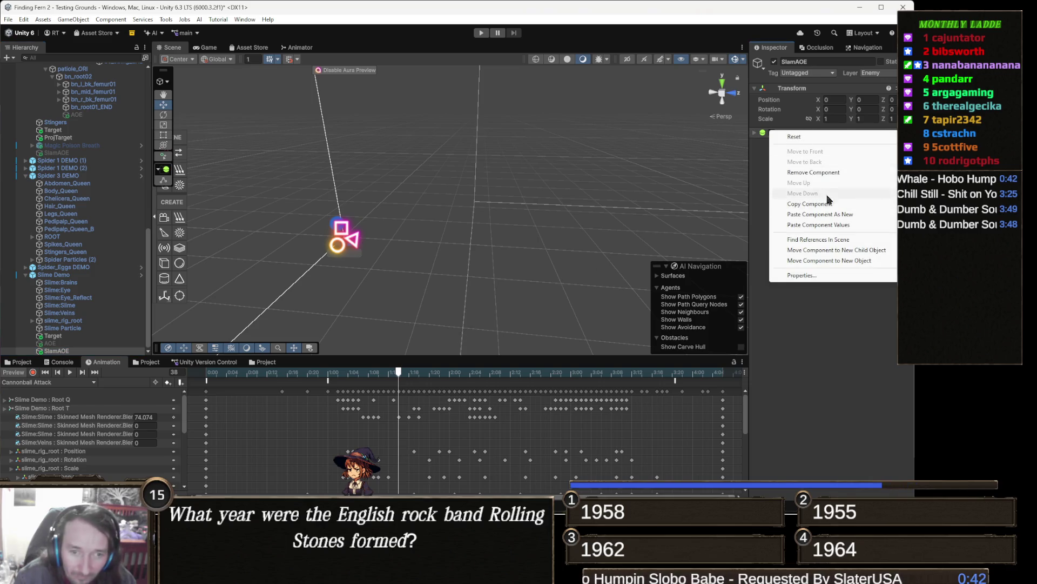
{"action": "left_click", "coordinate": [830, 225]}
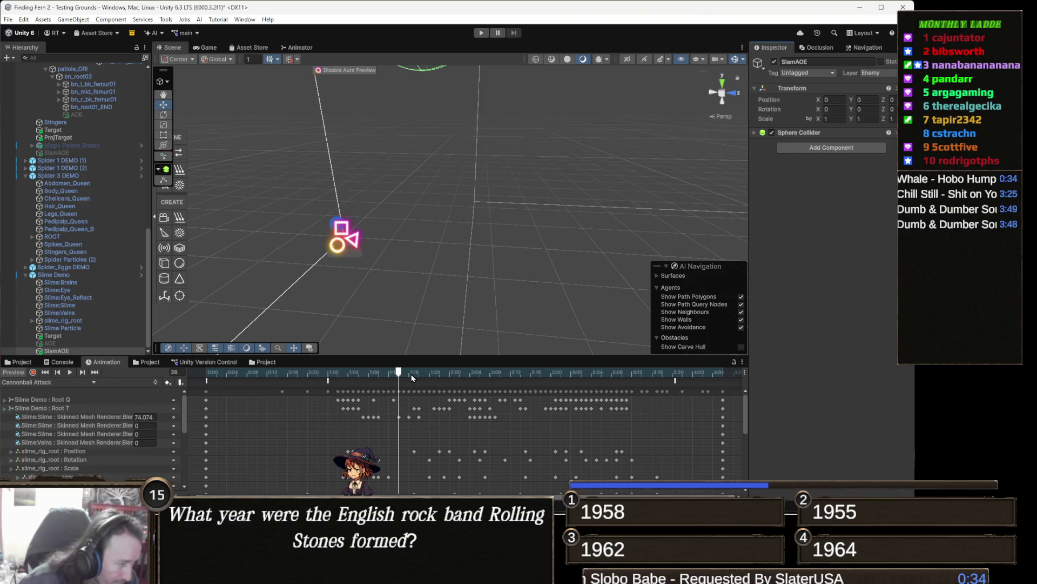
Record a key turning SlamAOE active at frame 53 of Cannonball Attack
{"action": "mouse_move", "coordinate": [412, 373]}
{"action": "left_mouse_down"}
{"action": "mouse_move", "coordinate": [275, 373]}
{"action": "mouse_move", "coordinate": [460, 381]}
{"action": "left_mouse_up"}
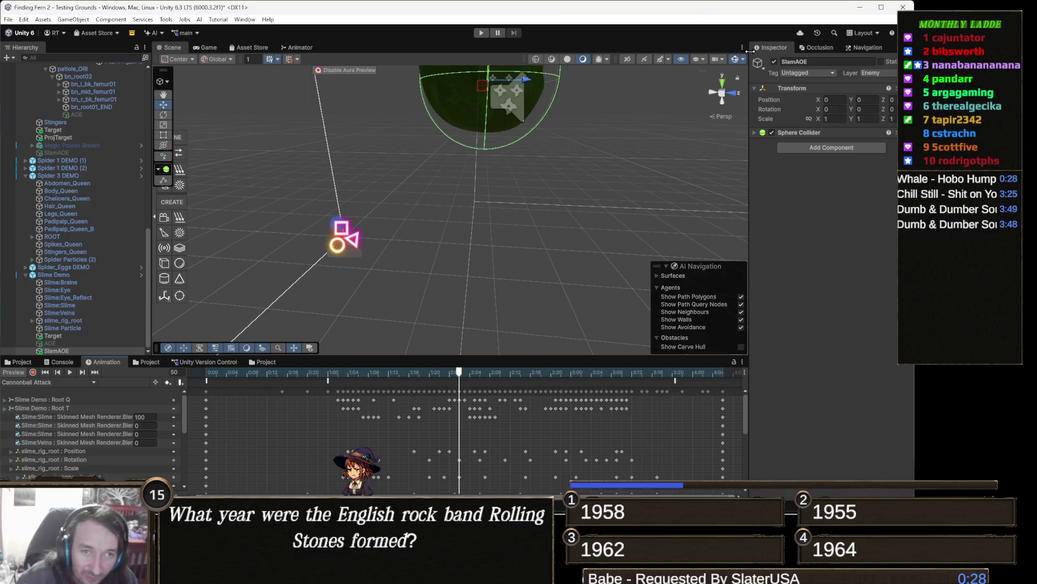
{"action": "left_click", "coordinate": [774, 61]}
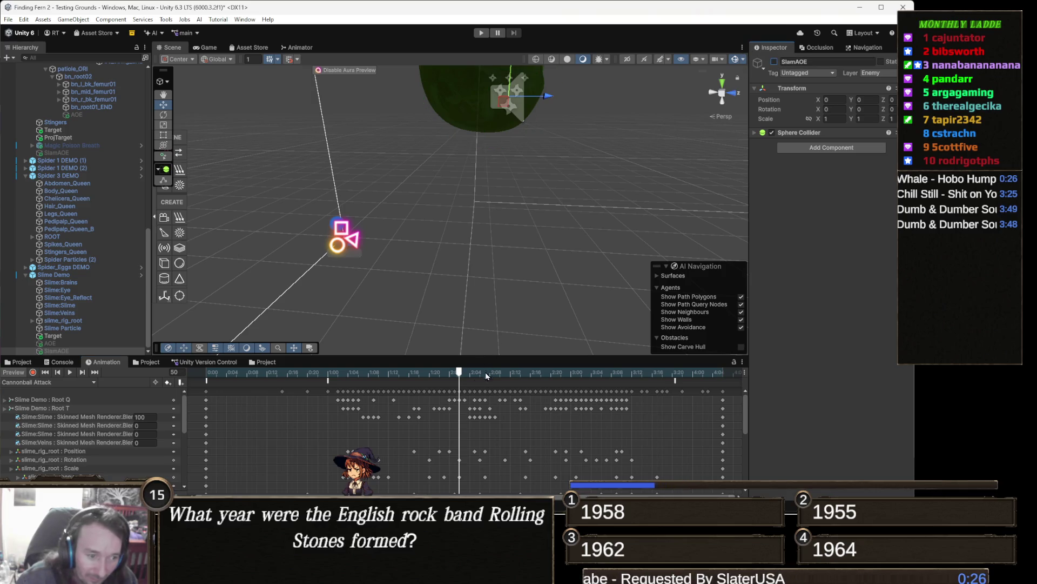
{"action": "mouse_move", "coordinate": [474, 374]}
{"action": "left_mouse_down"}
{"action": "mouse_move", "coordinate": [483, 375]}
{"action": "mouse_move", "coordinate": [460, 376]}
{"action": "mouse_move", "coordinate": [475, 378]}
{"action": "left_mouse_up"}
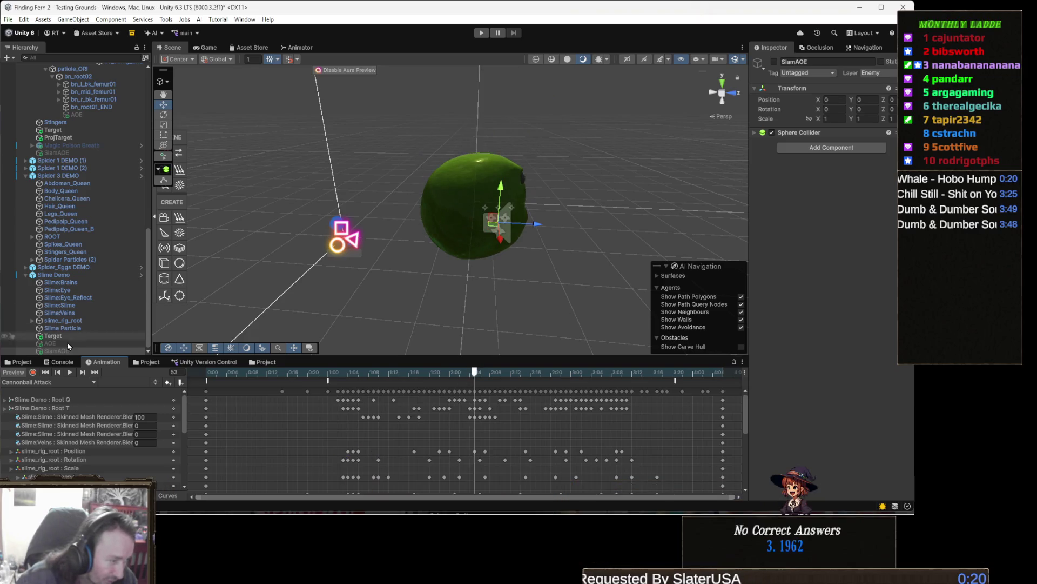
{"action": "left_click", "coordinate": [34, 373]}
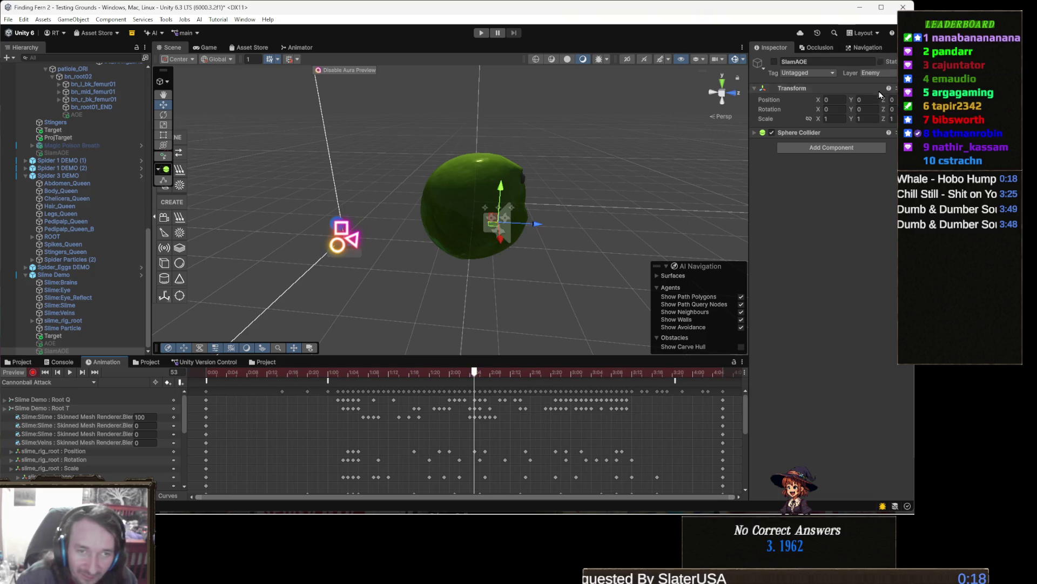
{"action": "left_click", "coordinate": [774, 62]}
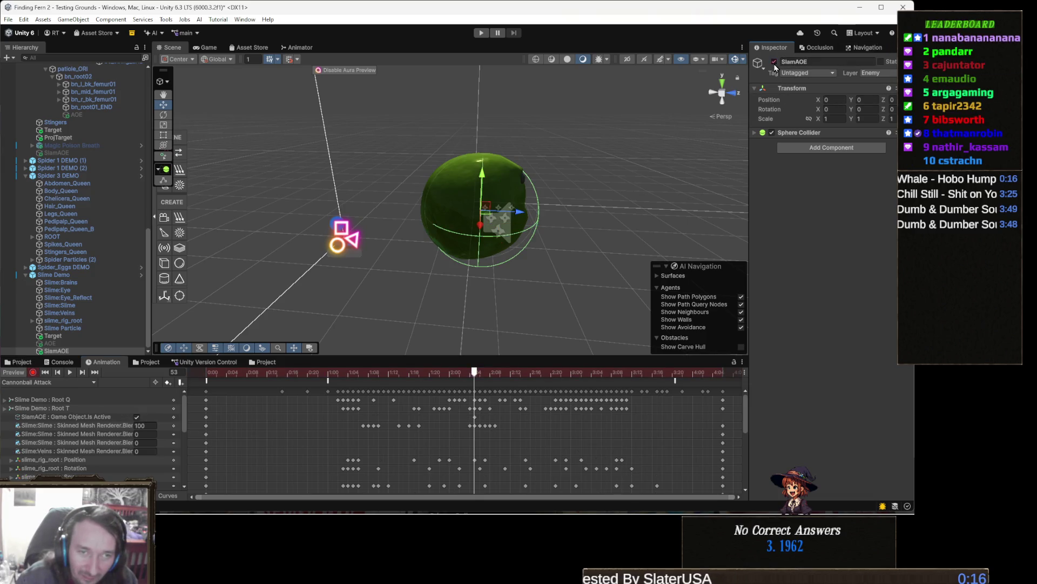
Key SlamAOE inactive at frame 59 and preview the rest of the attack
{"action": "left_click", "coordinate": [484, 374]}
{"action": "left_click_drag", "start_coordinate": [485, 379], "coordinate": [506, 381]}
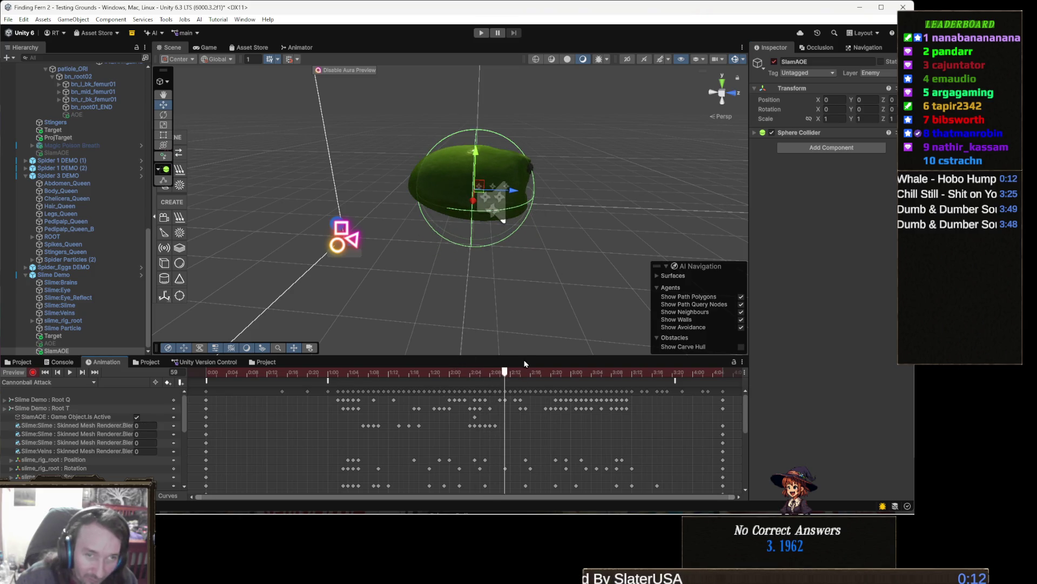
{"action": "left_click", "coordinate": [775, 62]}
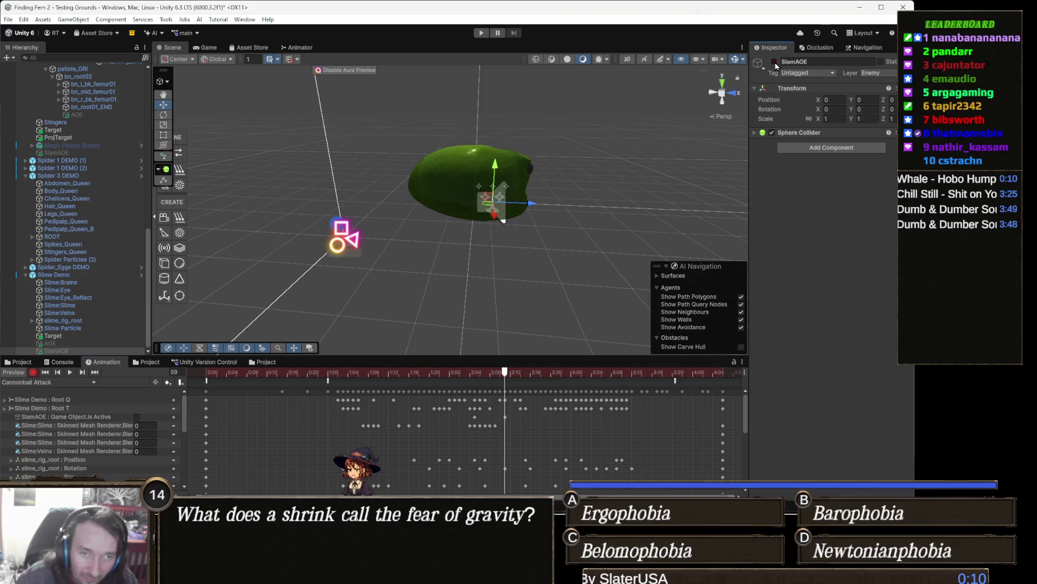
{"action": "left_click", "coordinate": [535, 373]}
{"action": "mouse_move", "coordinate": [535, 373]}
{"action": "left_mouse_down"}
{"action": "mouse_move", "coordinate": [667, 388]}
{"action": "mouse_move", "coordinate": [536, 382]}
{"action": "left_mouse_up"}
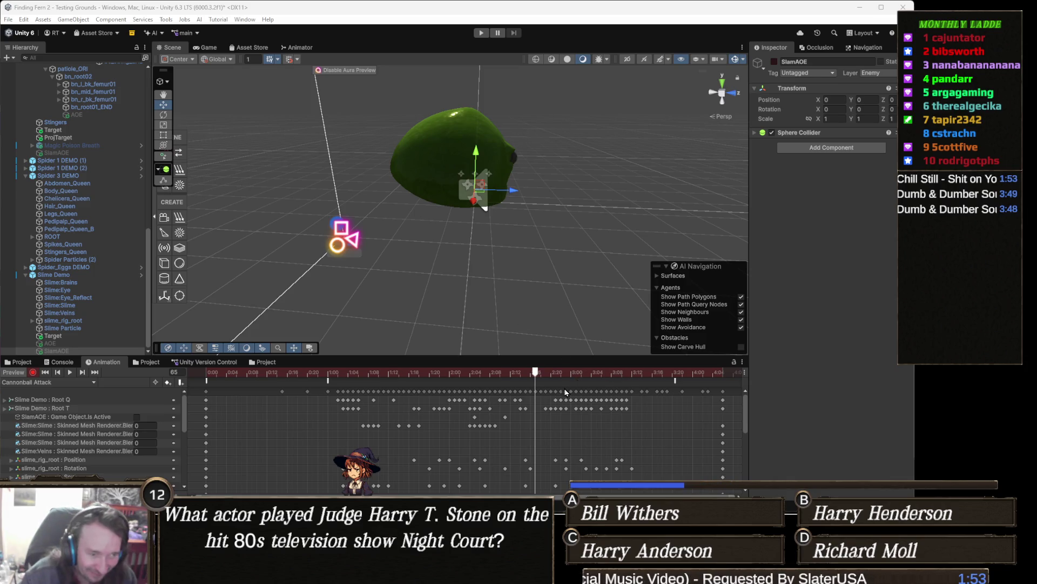
{"action": "mouse_move", "coordinate": [562, 373]}
{"action": "left_mouse_down"}
{"action": "mouse_move", "coordinate": [614, 378]}
{"action": "mouse_move", "coordinate": [449, 383]}
{"action": "mouse_move", "coordinate": [665, 391]}
{"action": "left_mouse_up"}
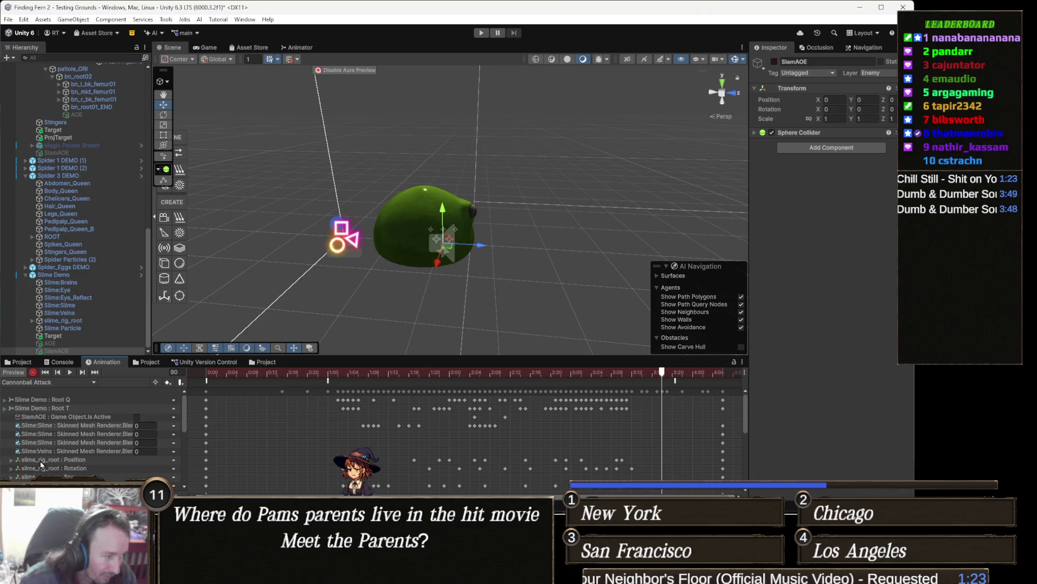
Stop animation recording and start adding a component to SlamAOE
{"action": "left_click", "coordinate": [35, 372]}
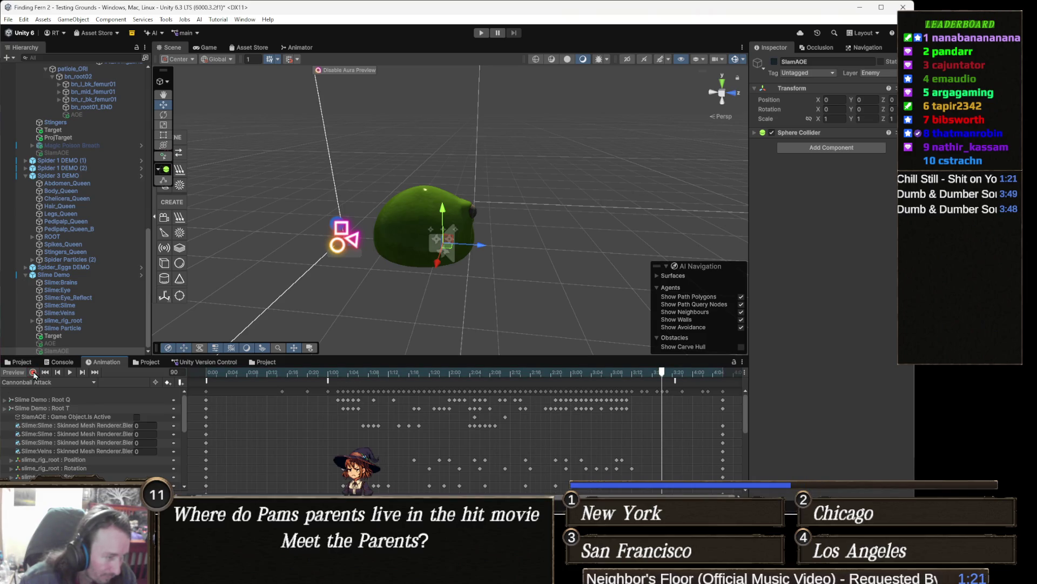
{"action": "left_click", "coordinate": [846, 151]}
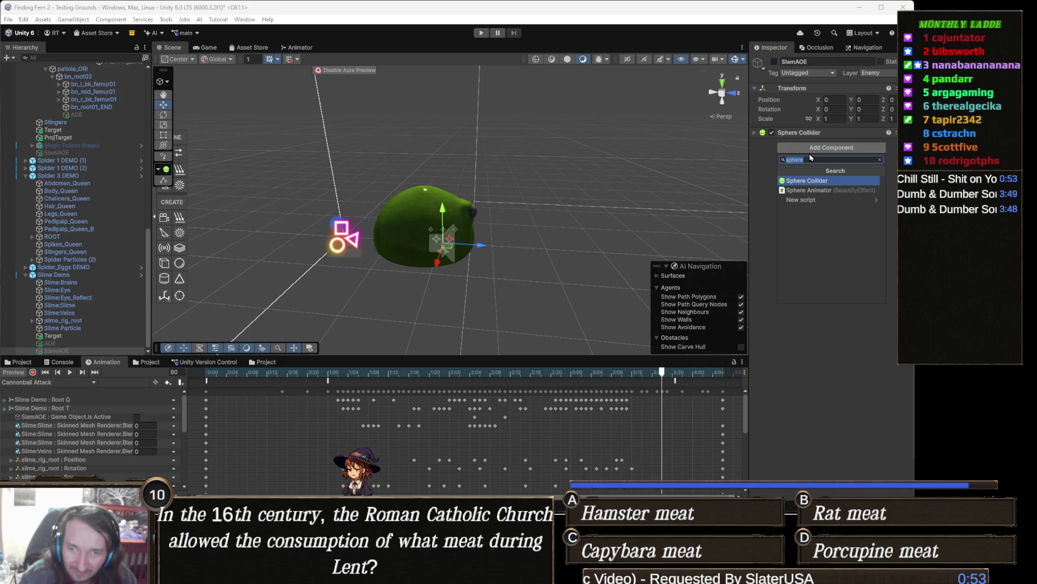
Add a Rigidbody to SlamAOE through a 'rig' search and make it kinematic
{"action": "key", "text": "Down"}
{"action": "key", "text": "Down"}
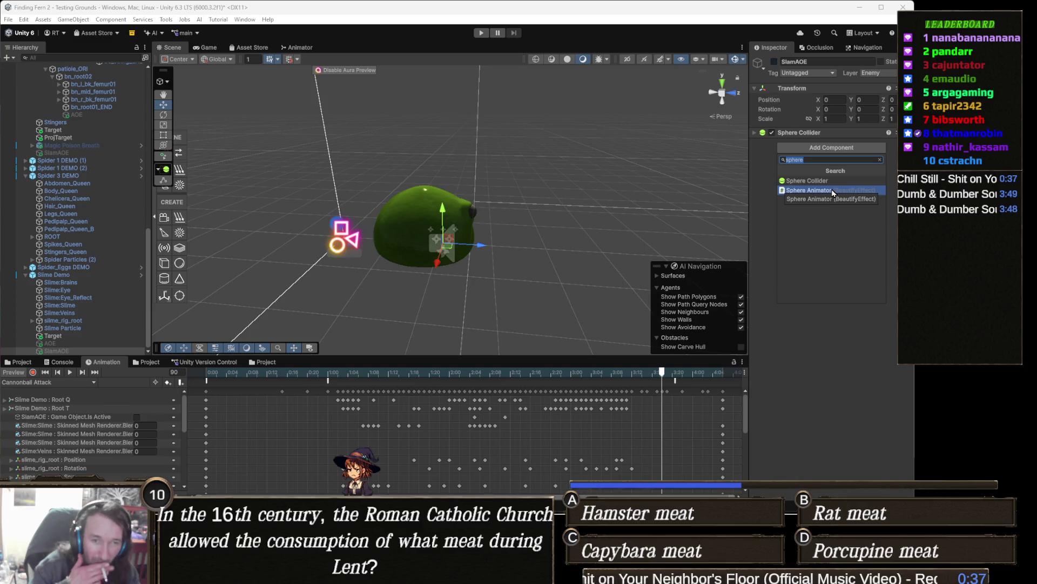
{"action": "type", "text": "rig"}
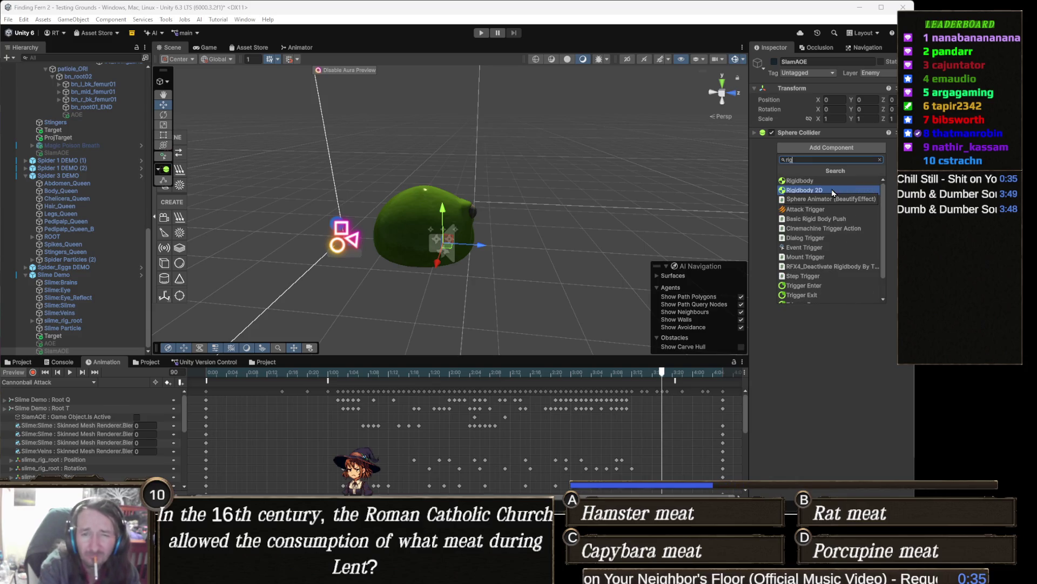
{"action": "key", "text": "Up"}
{"action": "key", "text": "Return"}
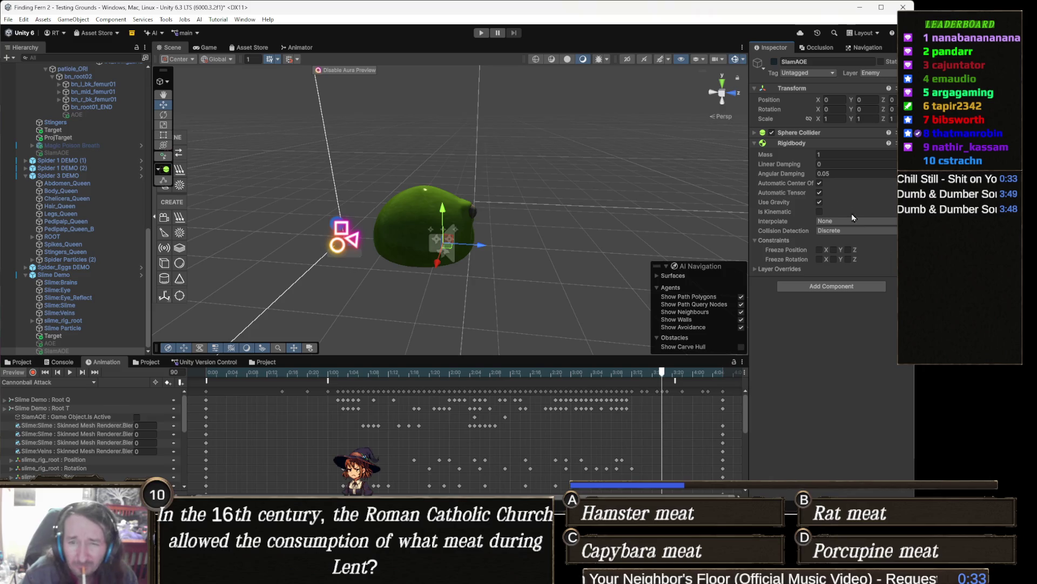
{"action": "left_click", "coordinate": [820, 211]}
{"action": "left_click", "coordinate": [792, 143]}
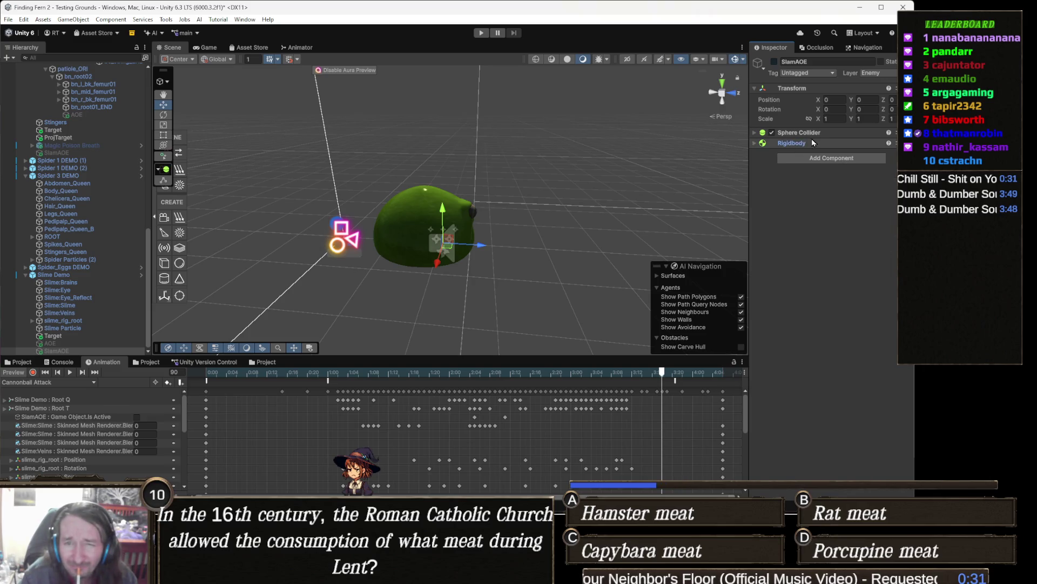
Make SlamAOE's Sphere Collider a trigger and add the Aoe script
{"action": "left_click", "coordinate": [799, 132]}
{"action": "left_click", "coordinate": [819, 158]}
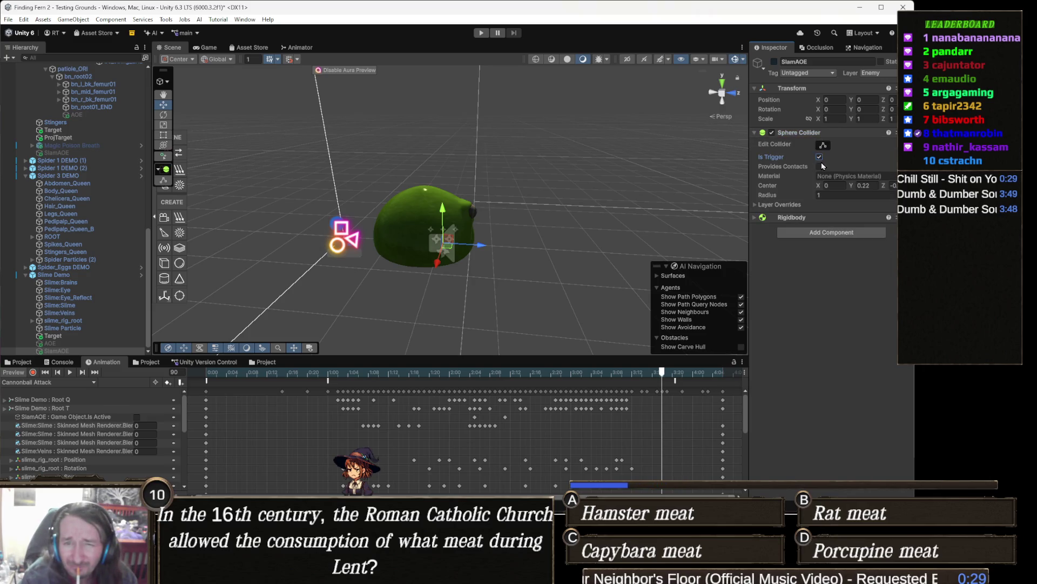
{"action": "left_click", "coordinate": [839, 235]}
{"action": "type", "text": "aoe"}
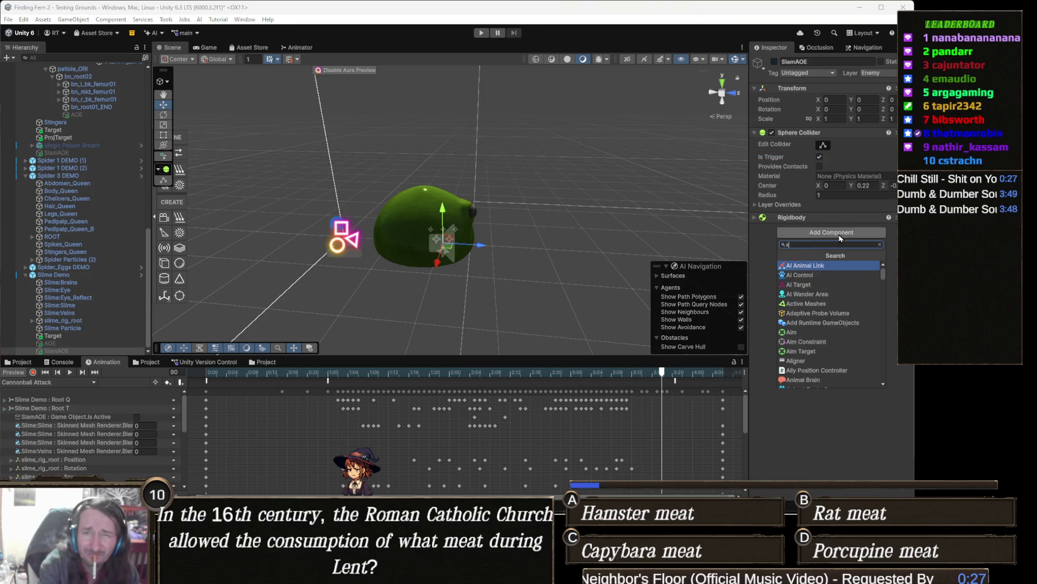
{"action": "left_click", "coordinate": [828, 268]}
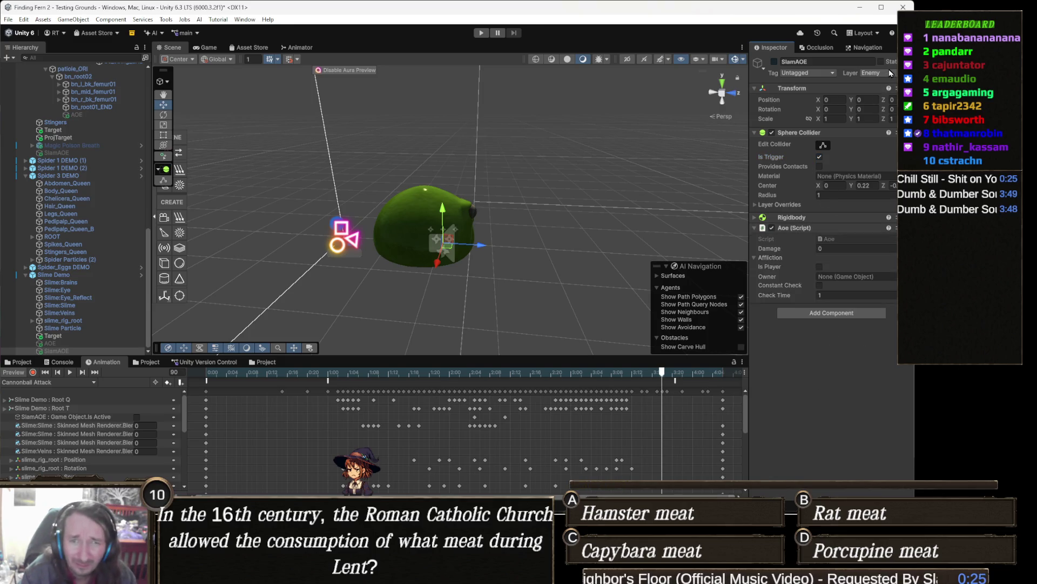
Put SlamAOE on the Ignore Raycast layer and set the Aoe damage to 25
{"action": "left_click", "coordinate": [889, 73]}
{"action": "left_click", "coordinate": [885, 104]}
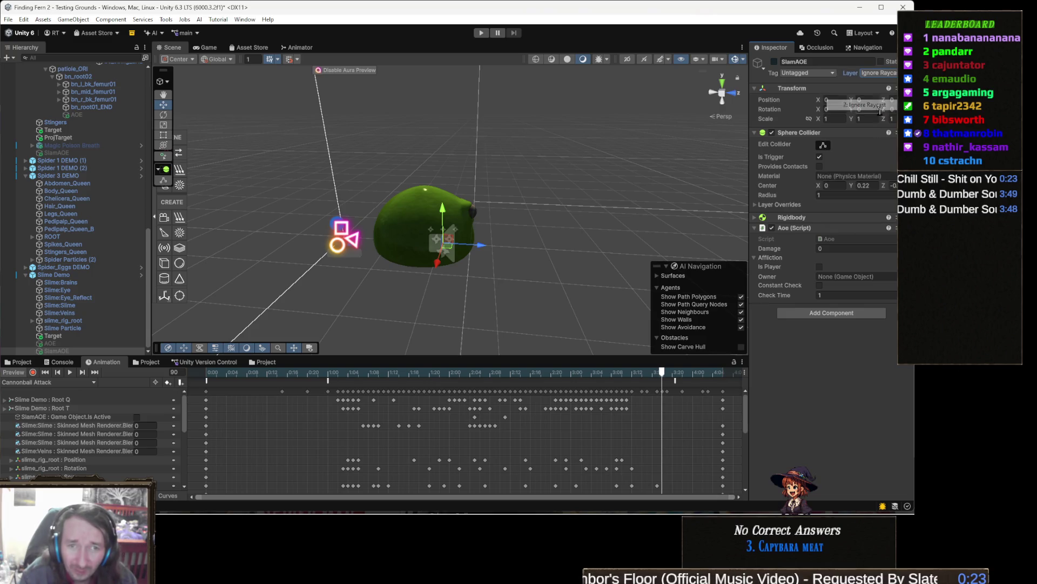
{"action": "left_click", "coordinate": [823, 249]}
{"action": "type", "text": "25"}
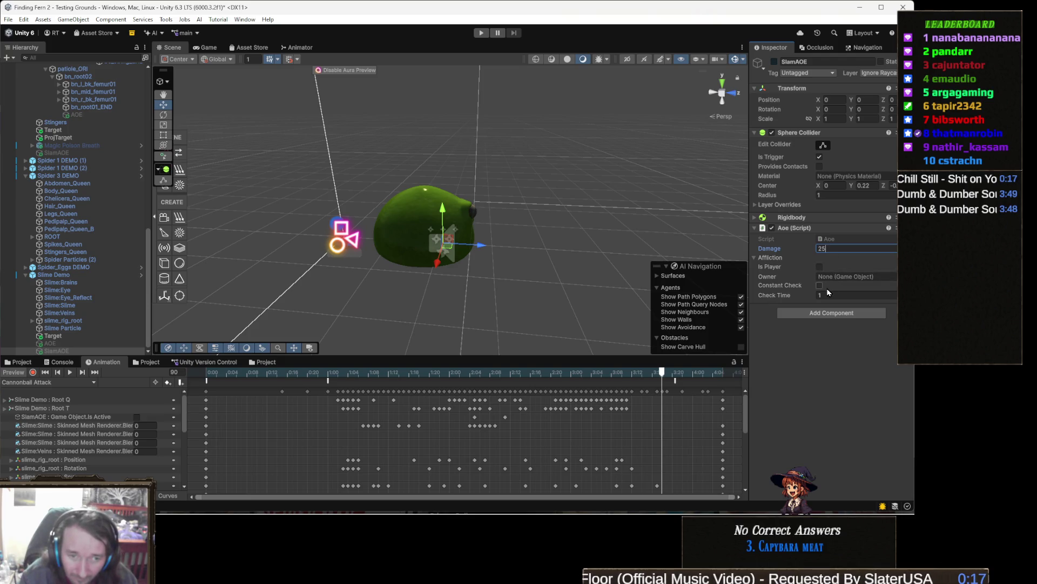
{"action": "key", "text": "Tab"}
{"action": "left_click", "coordinate": [755, 259]}
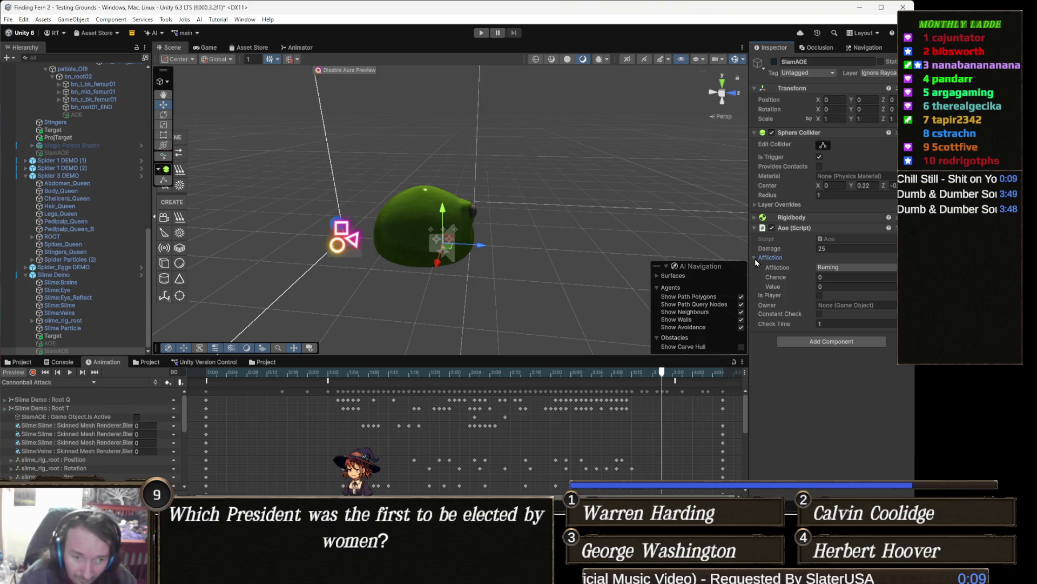
{"action": "left_click", "coordinate": [755, 258]}
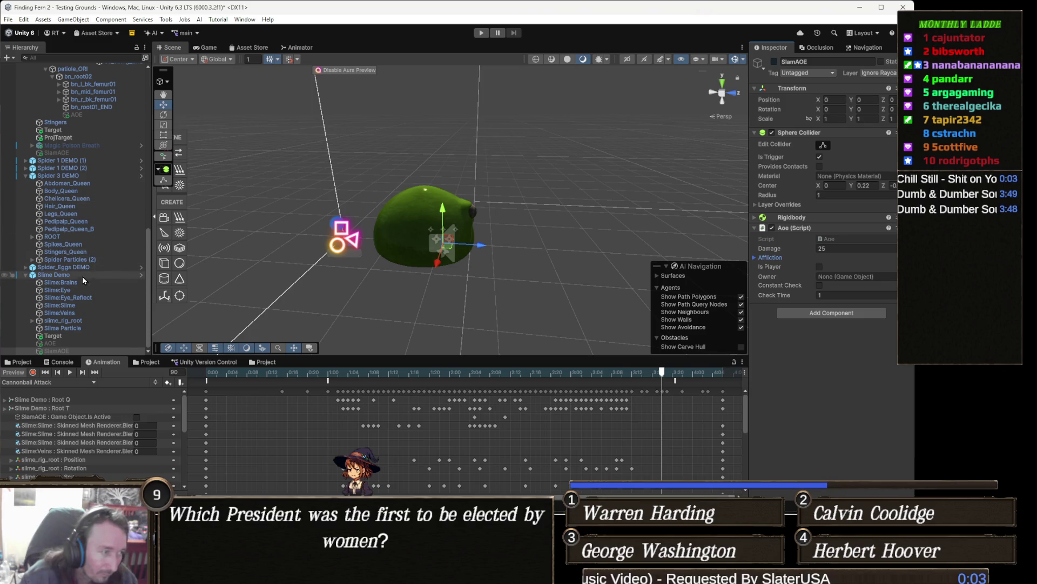
Set Slime Demo as the Aoe script's Owner, then preview earlier Cannonball Attack frames
{"action": "mouse_move", "coordinate": [77, 276]}
{"action": "left_mouse_down"}
{"action": "mouse_move", "coordinate": [541, 302]}
{"action": "mouse_move", "coordinate": [875, 292]}
{"action": "mouse_move", "coordinate": [883, 280]}
{"action": "left_mouse_up"}
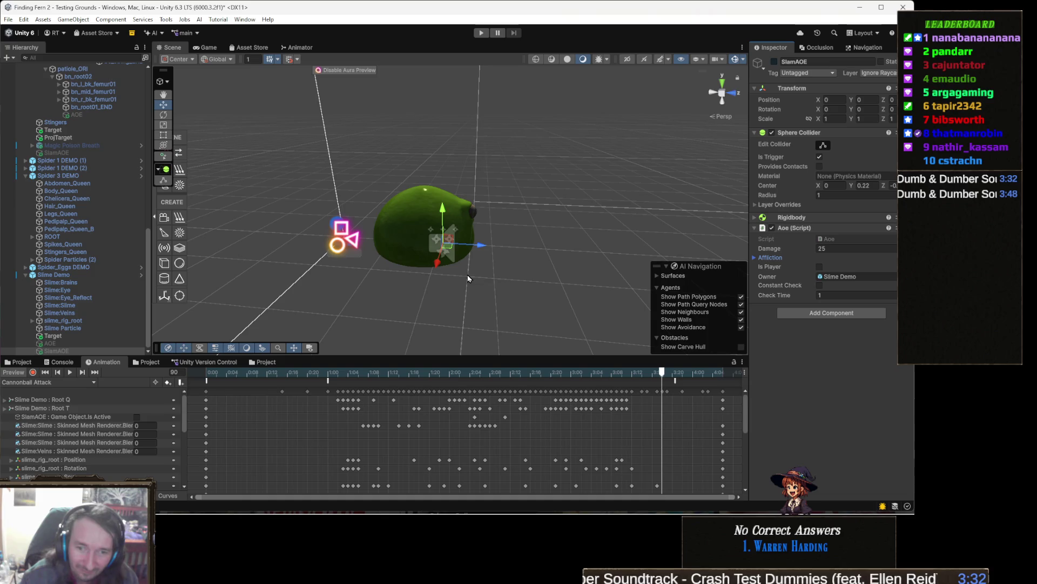
{"action": "mouse_move", "coordinate": [236, 373]}
{"action": "left_mouse_down"}
{"action": "mouse_move", "coordinate": [247, 378]}
{"action": "mouse_move", "coordinate": [206, 384]}
{"action": "mouse_move", "coordinate": [537, 389]}
{"action": "mouse_move", "coordinate": [206, 391]}
{"action": "mouse_move", "coordinate": [224, 394]}
{"action": "mouse_move", "coordinate": [202, 384]}
{"action": "left_mouse_up"}
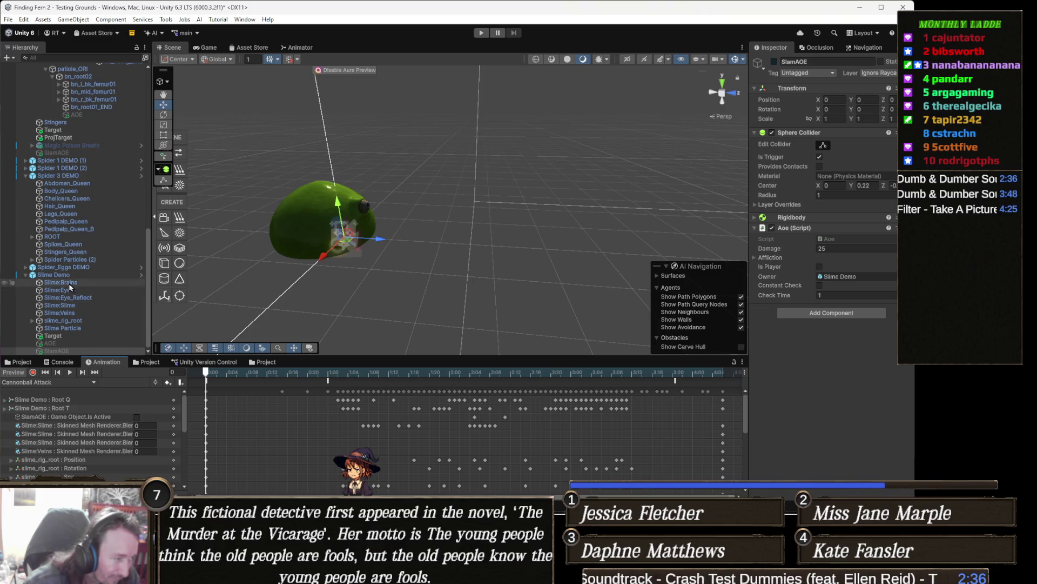
{"action": "left_click", "coordinate": [83, 344]}
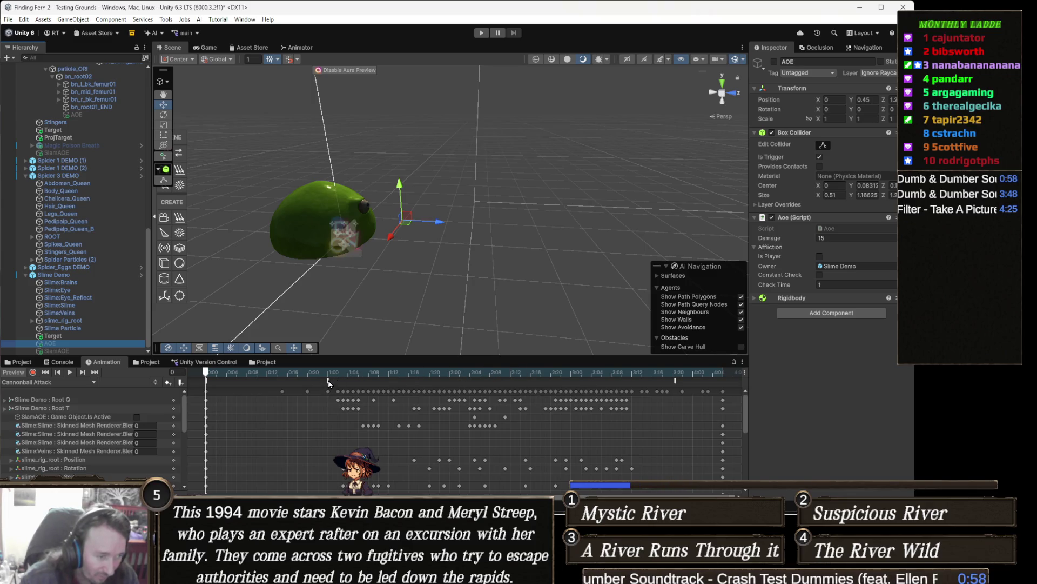
Scrub the Cannonball Attack preview forward past the ParticleTurnOff event marker
{"action": "mouse_move", "coordinate": [328, 383]}
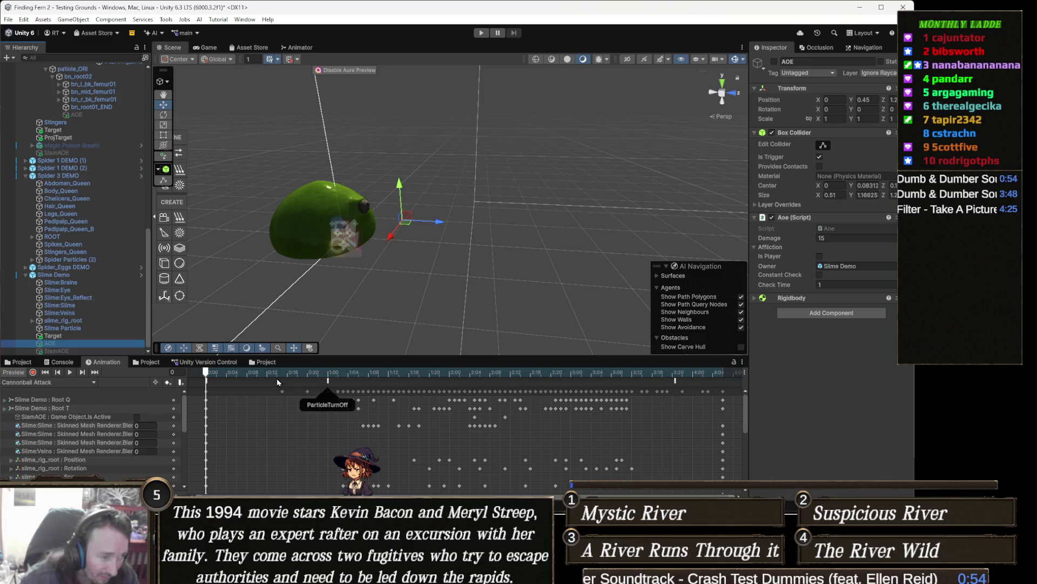
{"action": "left_click_drag", "start_coordinate": [206, 373], "coordinate": [329, 376]}
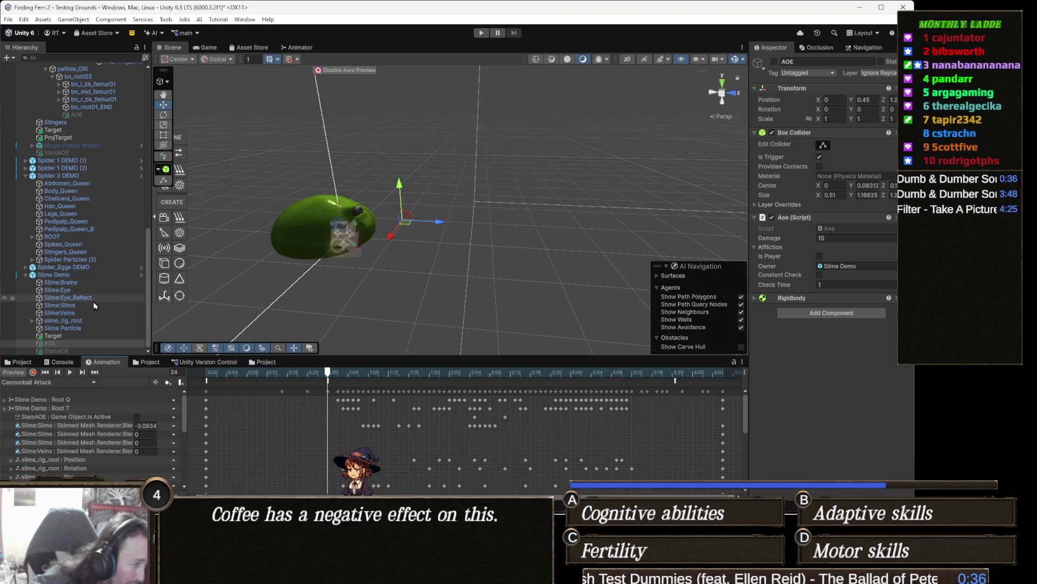
Restart and frame the Slime Particle effect, previewing it at frames 31 and 18
{"action": "left_click", "coordinate": [86, 328]}
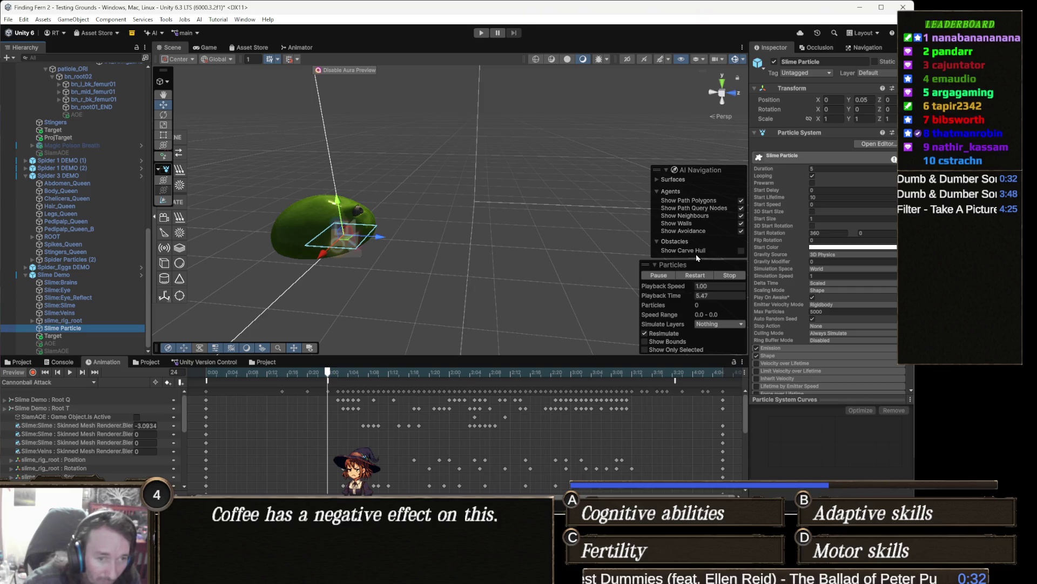
{"action": "left_click", "coordinate": [694, 277]}
{"action": "key", "text": "f"}
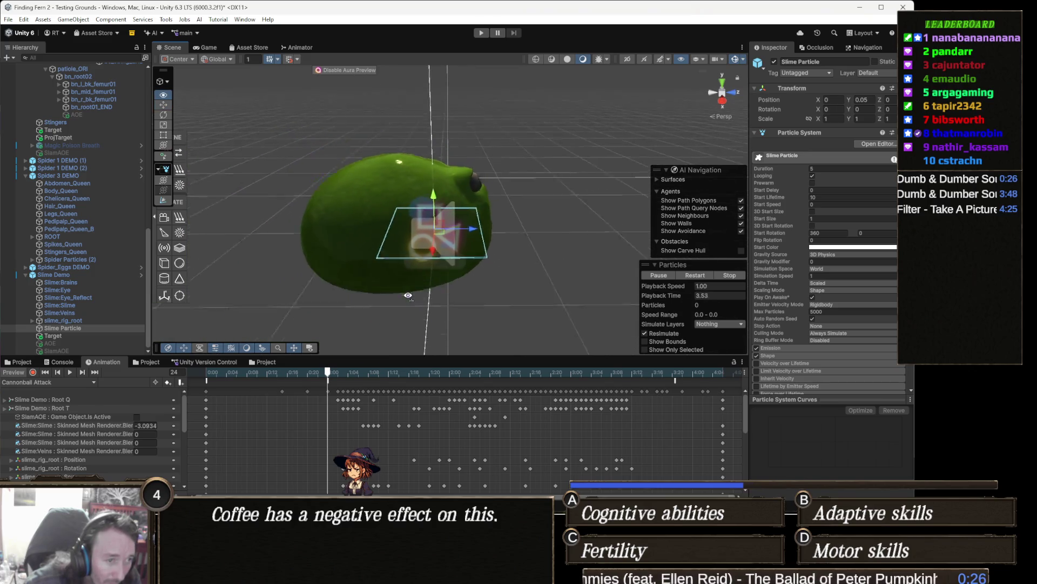
{"action": "left_click", "coordinate": [364, 373]}
{"action": "key", "text": "period"}
{"action": "key", "text": "period"}
{"action": "key", "text": "period"}
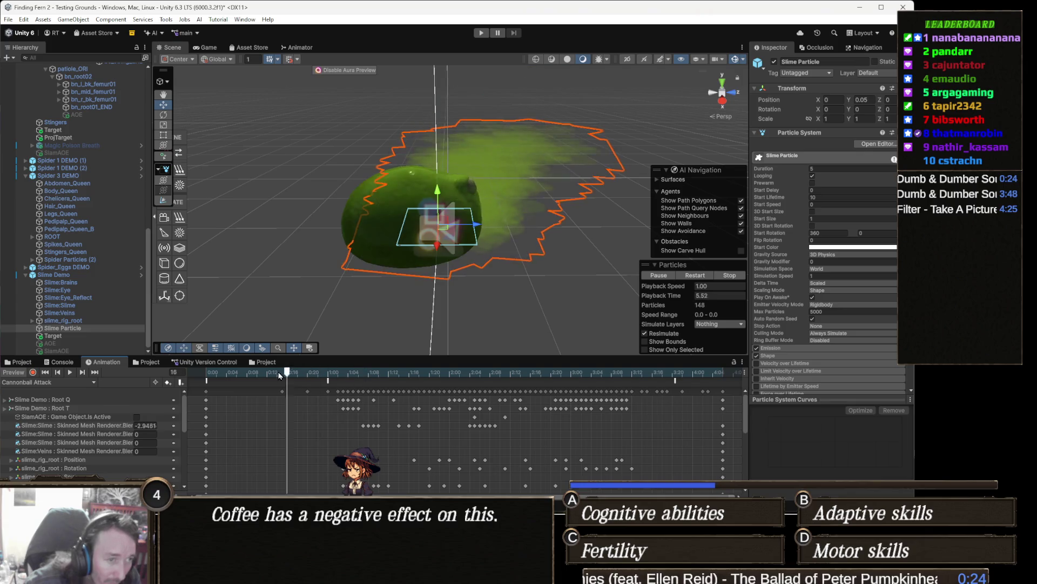
{"action": "left_click", "coordinate": [296, 372]}
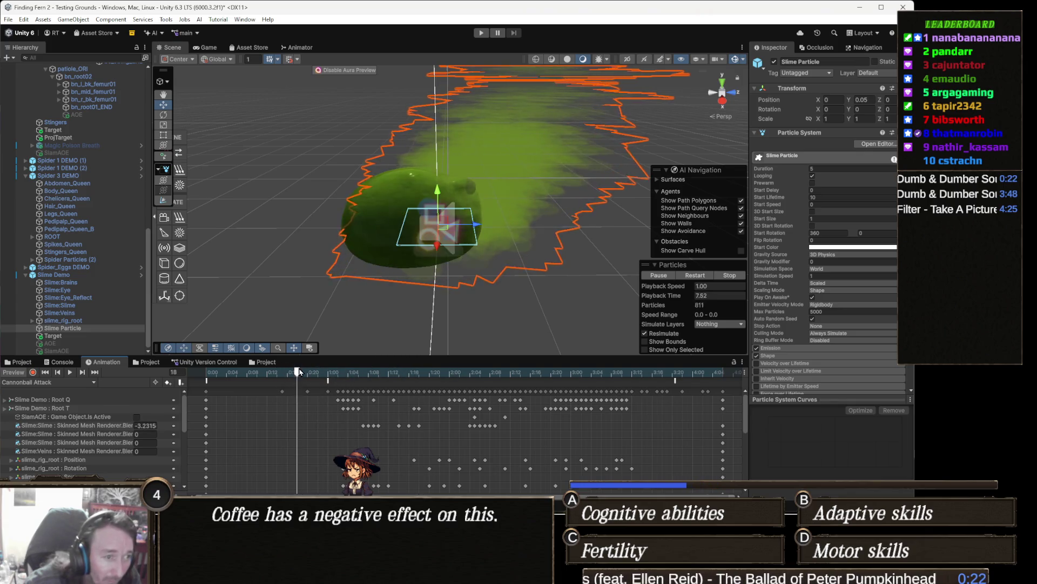
{"action": "left_click", "coordinate": [59, 385]}
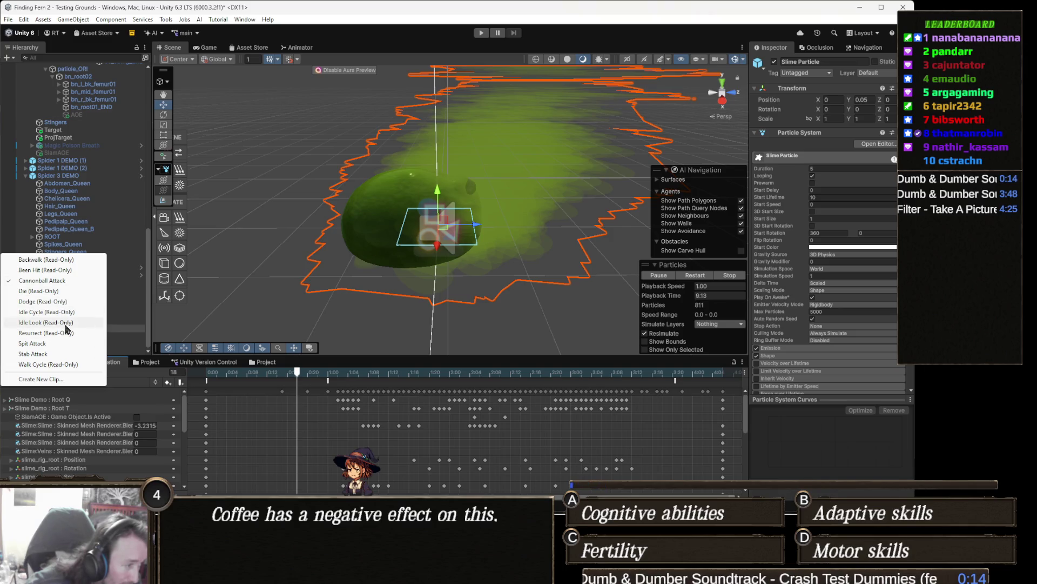
{"action": "left_click", "coordinate": [43, 344]}
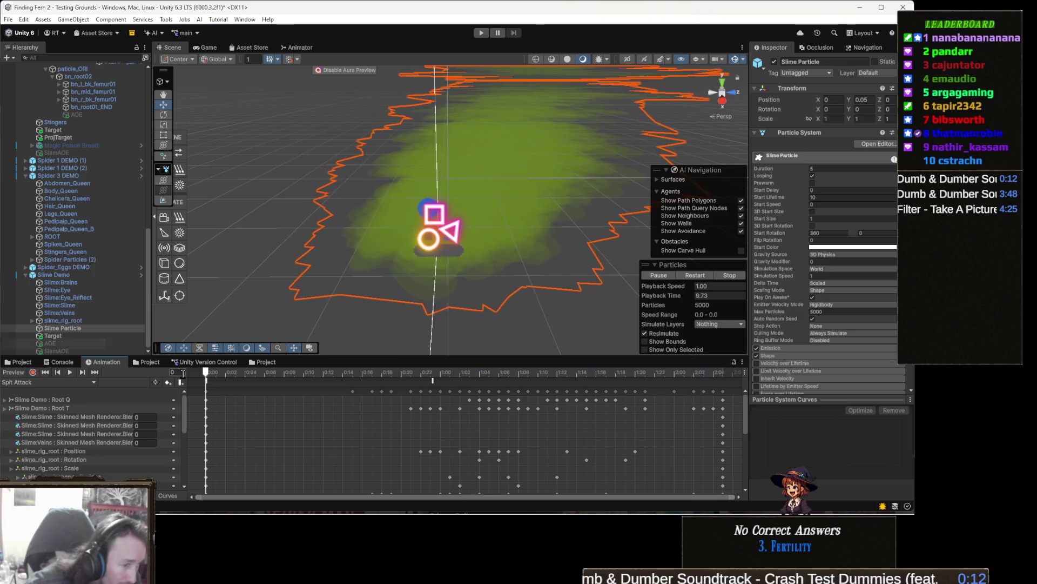
{"action": "left_click_drag", "start_coordinate": [230, 374], "coordinate": [450, 373]}
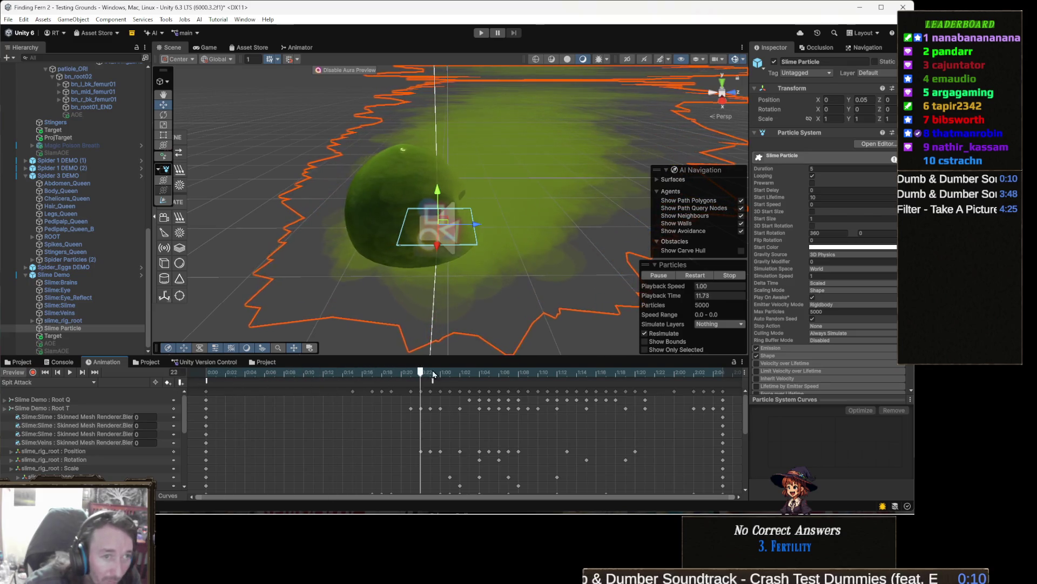
{"action": "mouse_move", "coordinate": [476, 263]}
{"action": "left_mouse_down"}
{"action": "mouse_move", "coordinate": [433, 262]}
{"action": "mouse_move", "coordinate": [453, 279]}
{"action": "left_mouse_up"}
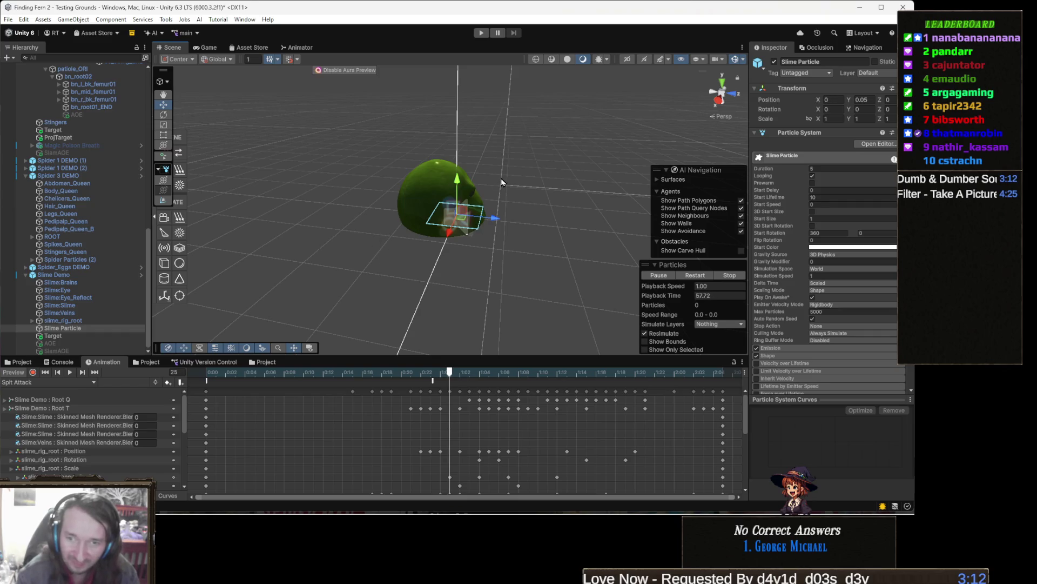
{"action": "left_click_drag", "start_coordinate": [501, 242], "coordinate": [516, 224]}
{"action": "scroll", "coordinate": [519, 219], "scroll_direction": "up", "scroll_amount": 5}
{"action": "scroll", "coordinate": [522, 215], "scroll_direction": "down", "scroll_amount": 5}
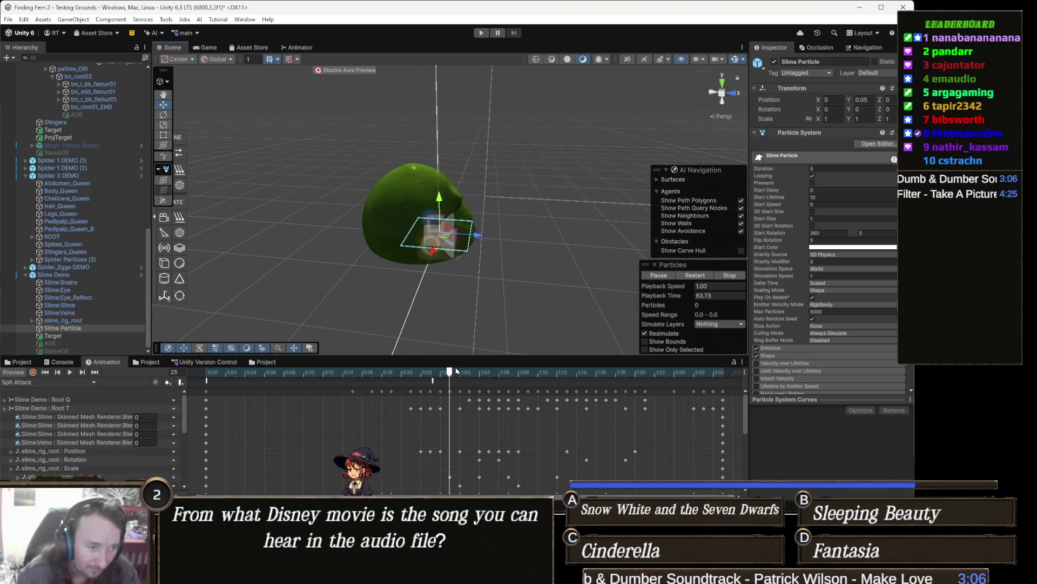
{"action": "left_click", "coordinate": [430, 373]}
{"action": "left_click", "coordinate": [435, 376]}
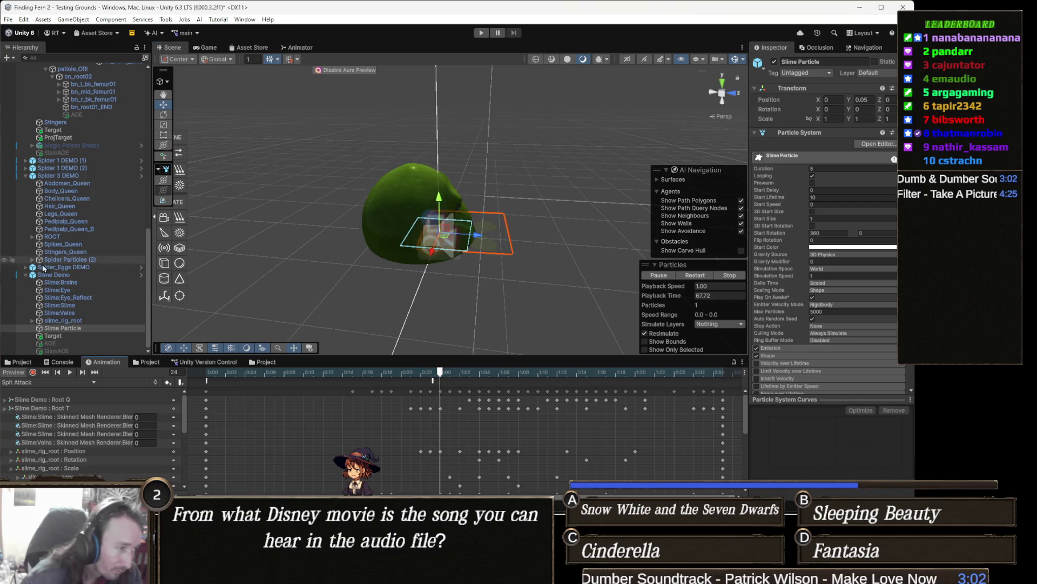
{"action": "mouse_move", "coordinate": [410, 254]}
{"action": "left_mouse_down"}
{"action": "mouse_move", "coordinate": [424, 259]}
{"action": "mouse_move", "coordinate": [440, 302]}
{"action": "left_mouse_up"}
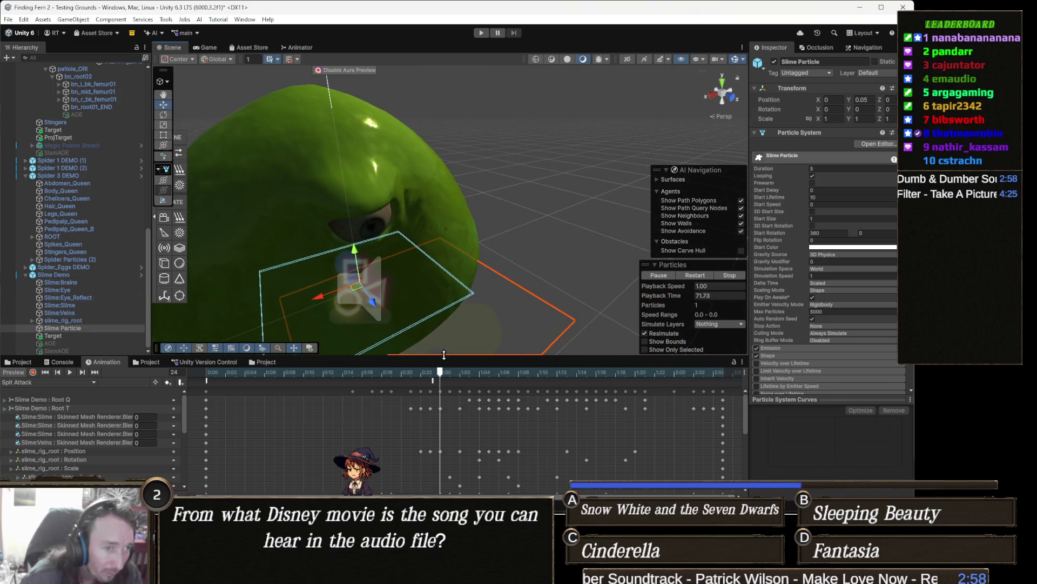
{"action": "mouse_move", "coordinate": [440, 372]}
{"action": "left_mouse_down"}
{"action": "mouse_move", "coordinate": [122, 370]}
{"action": "mouse_move", "coordinate": [449, 374]}
{"action": "left_mouse_up"}
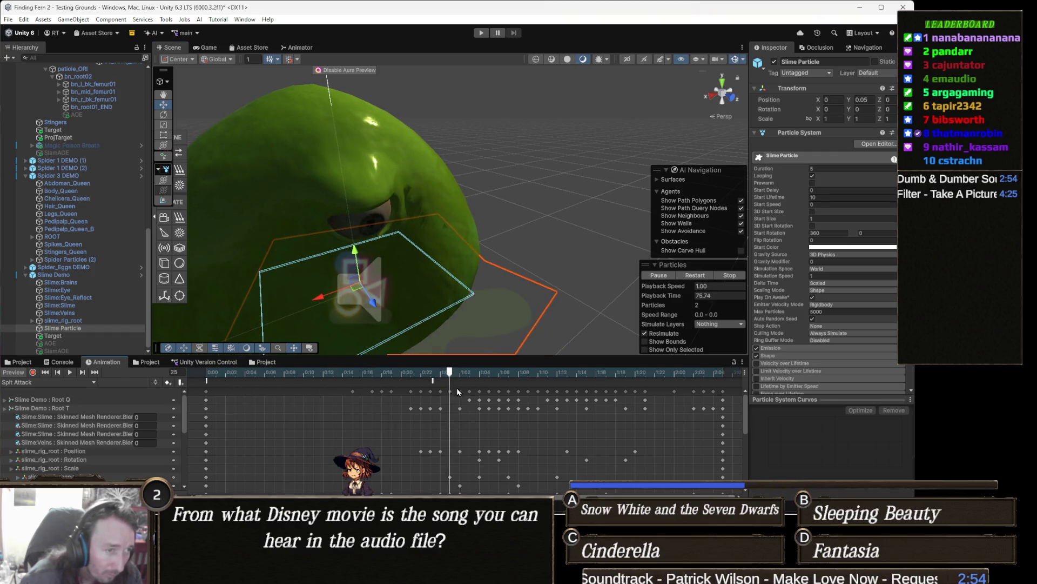
{"action": "mouse_move", "coordinate": [172, 370]}
{"action": "left_mouse_down"}
{"action": "mouse_move", "coordinate": [508, 369]}
{"action": "mouse_move", "coordinate": [498, 371]}
{"action": "left_mouse_up"}
{"action": "mouse_move", "coordinate": [378, 254]}
{"action": "left_mouse_down", "text": "alt"}
{"action": "mouse_move", "coordinate": [438, 267]}
{"action": "mouse_move", "coordinate": [303, 276]}
{"action": "left_mouse_up", "text": "alt"}
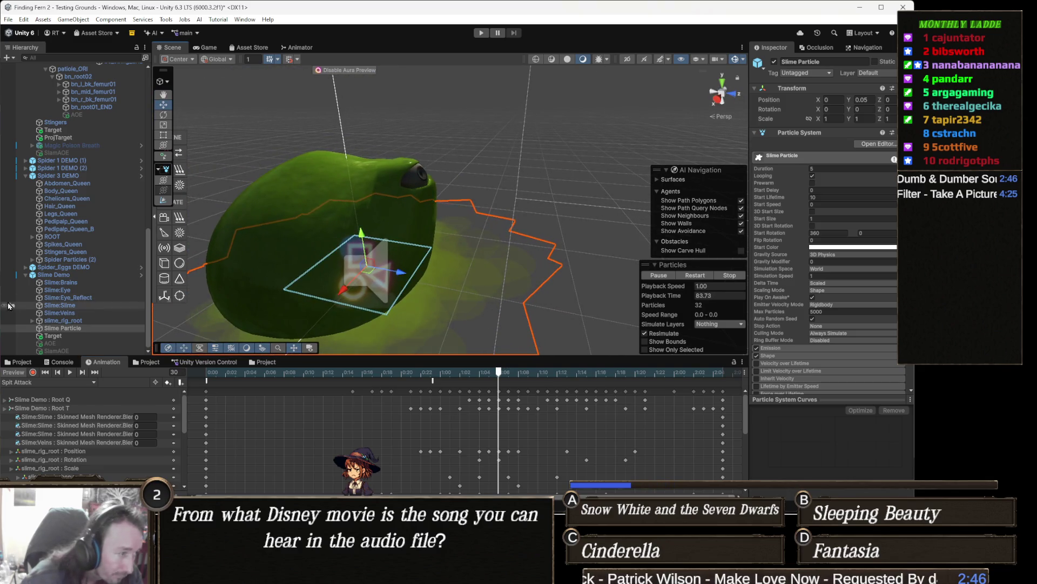
Create an empty child of Slime Demo named ProjectileTarget
{"action": "right_click", "coordinate": [57, 274]}
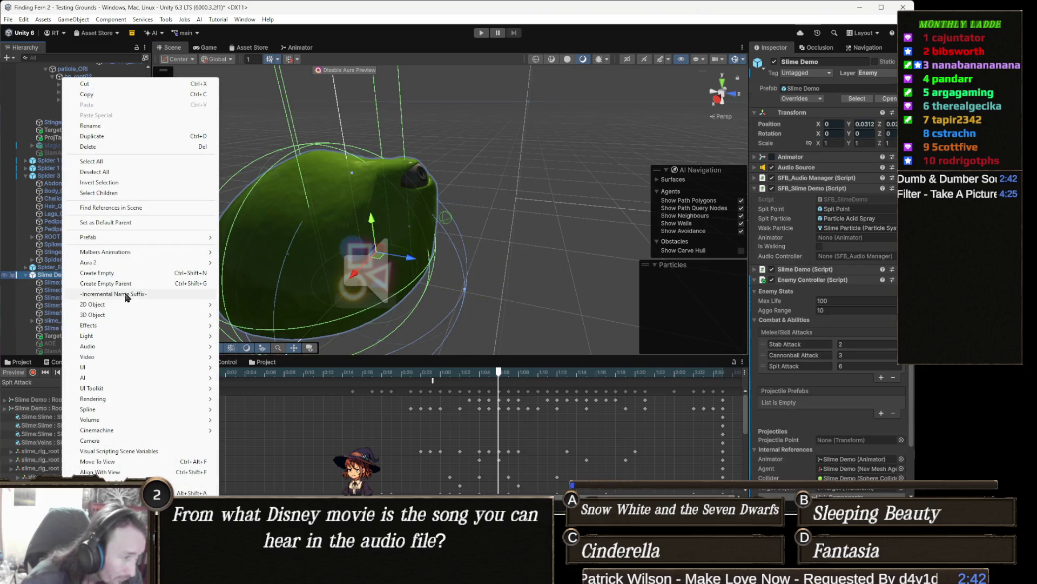
{"action": "mouse_move", "coordinate": [123, 325]}
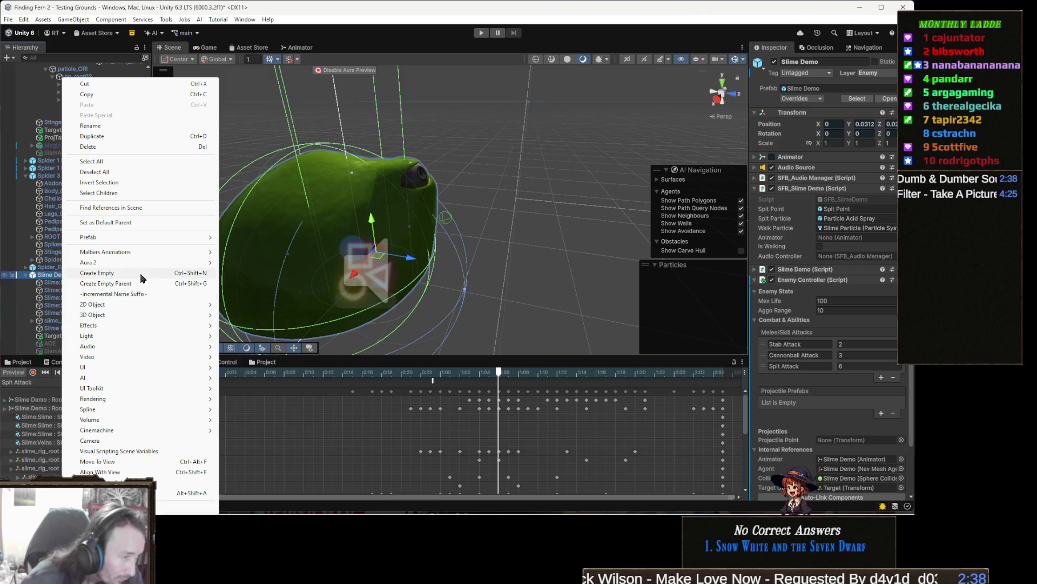
{"action": "left_click", "coordinate": [126, 274]}
{"action": "type", "text": "ProjectileTarget"}
{"action": "key", "text": "Return"}
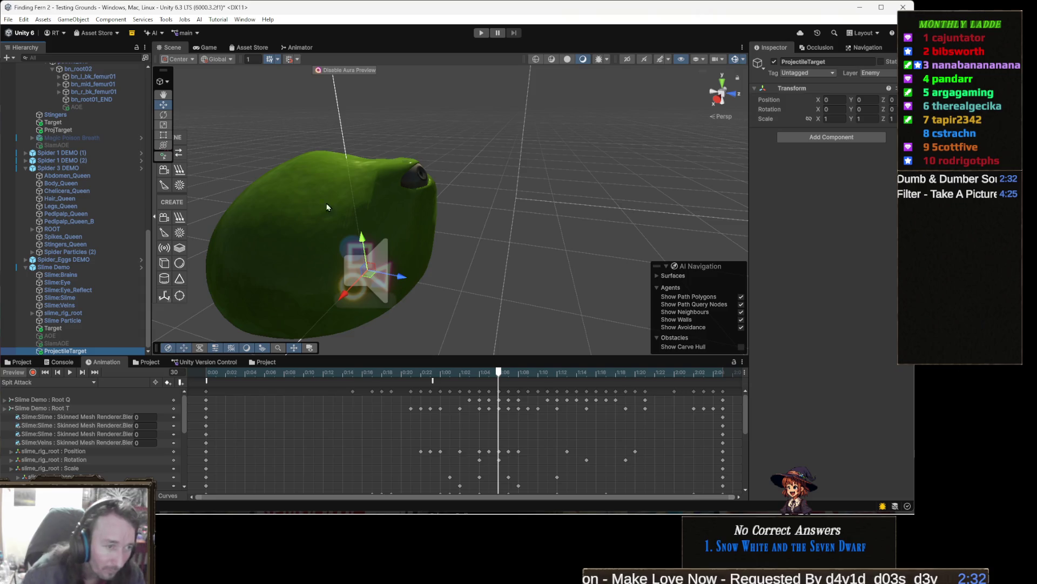
Move ProjectileTarget forward and up toward the slime's mouth
{"action": "left_click_drag", "start_coordinate": [402, 277], "coordinate": [442, 290]}
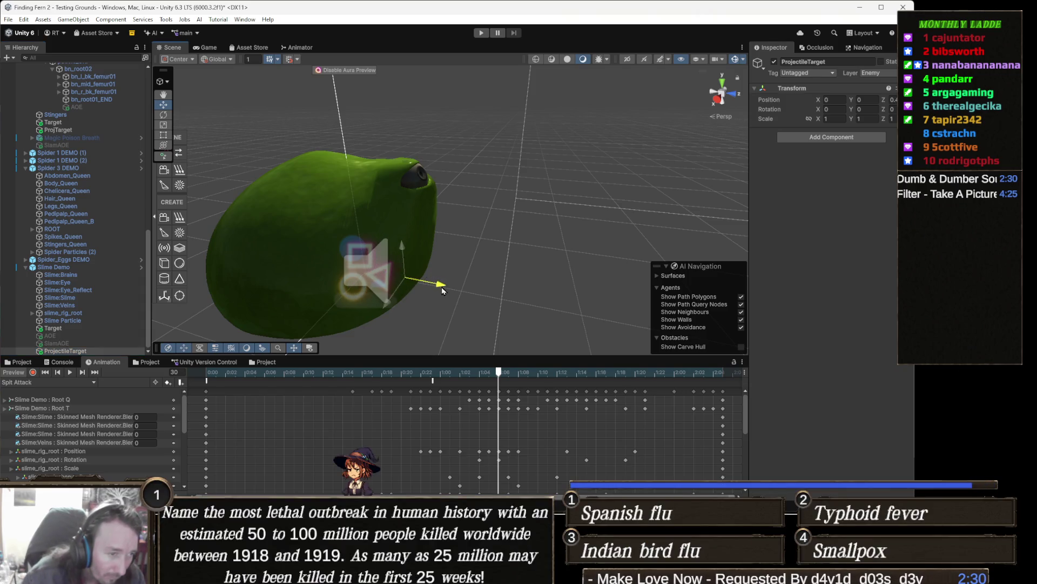
{"action": "mouse_move", "coordinate": [404, 250]}
{"action": "left_mouse_down"}
{"action": "mouse_move", "coordinate": [417, 180]}
{"action": "mouse_move", "coordinate": [438, 235]}
{"action": "mouse_move", "coordinate": [429, 225]}
{"action": "mouse_move", "coordinate": [489, 220]}
{"action": "left_mouse_up"}
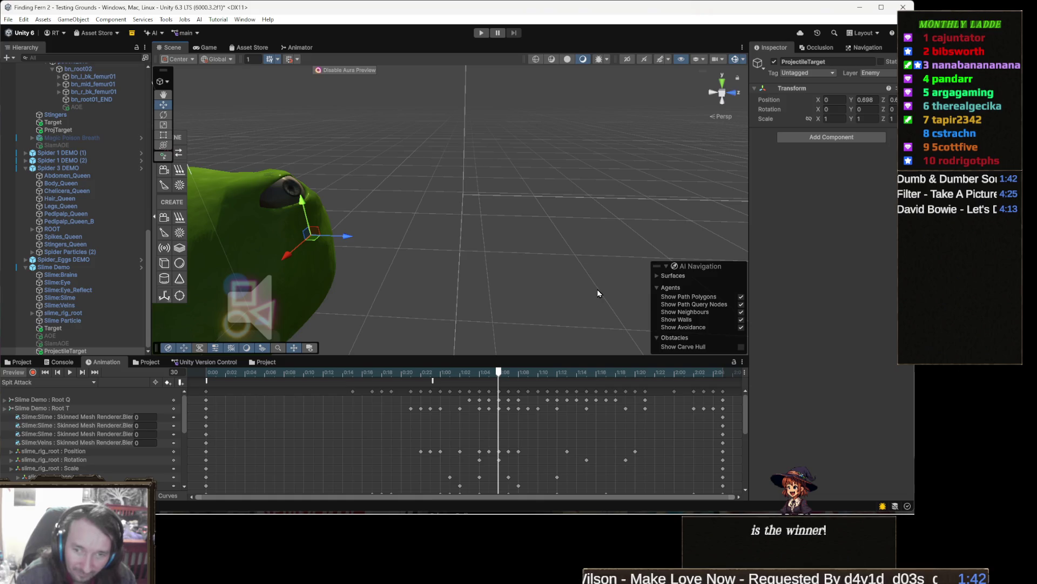
{"action": "left_click_drag", "start_coordinate": [494, 306], "coordinate": [510, 289]}
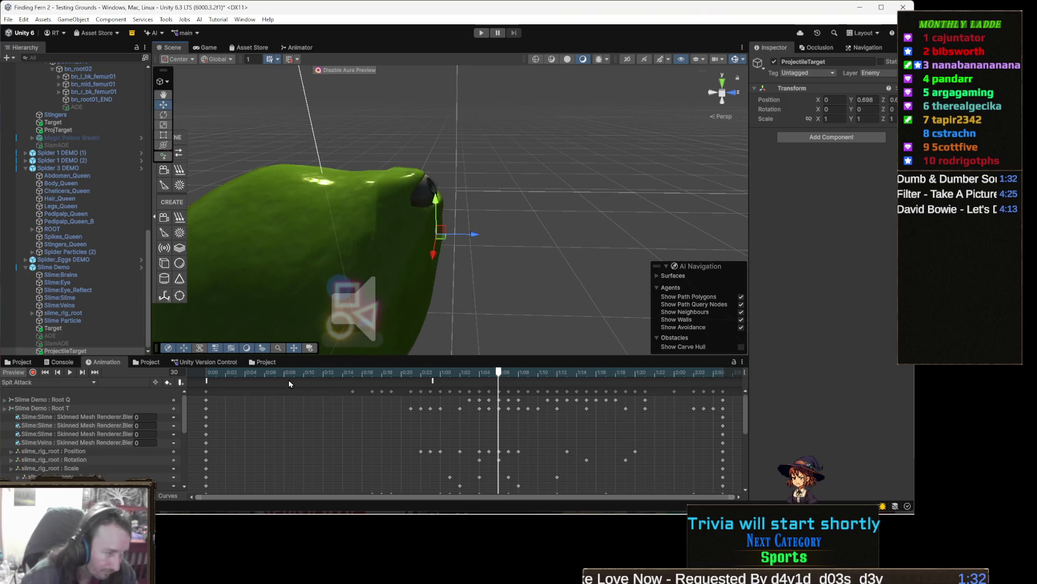
{"action": "left_click", "coordinate": [81, 267]}
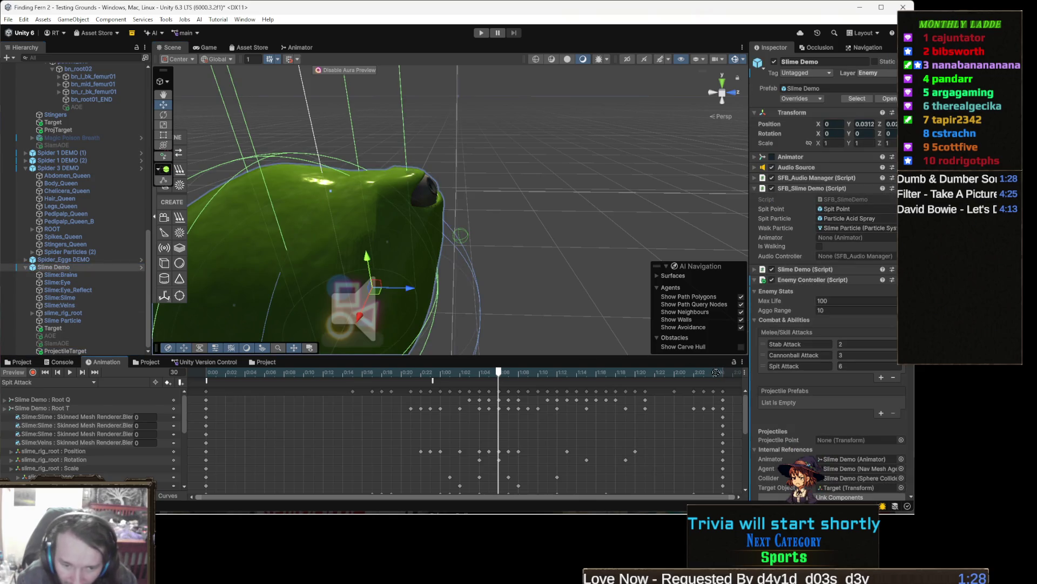
Assign ProjectileTarget to the Slime Demo Enemy Controller's Projectile Point field
{"action": "left_click", "coordinate": [858, 440]}
{"action": "mouse_move", "coordinate": [860, 449]}
{"action": "left_mouse_down"}
{"action": "mouse_move", "coordinate": [824, 412]}
{"action": "mouse_move", "coordinate": [794, 408]}
{"action": "left_mouse_up"}
{"action": "scroll", "coordinate": [793, 408], "scroll_direction": "down", "scroll_amount": 1}
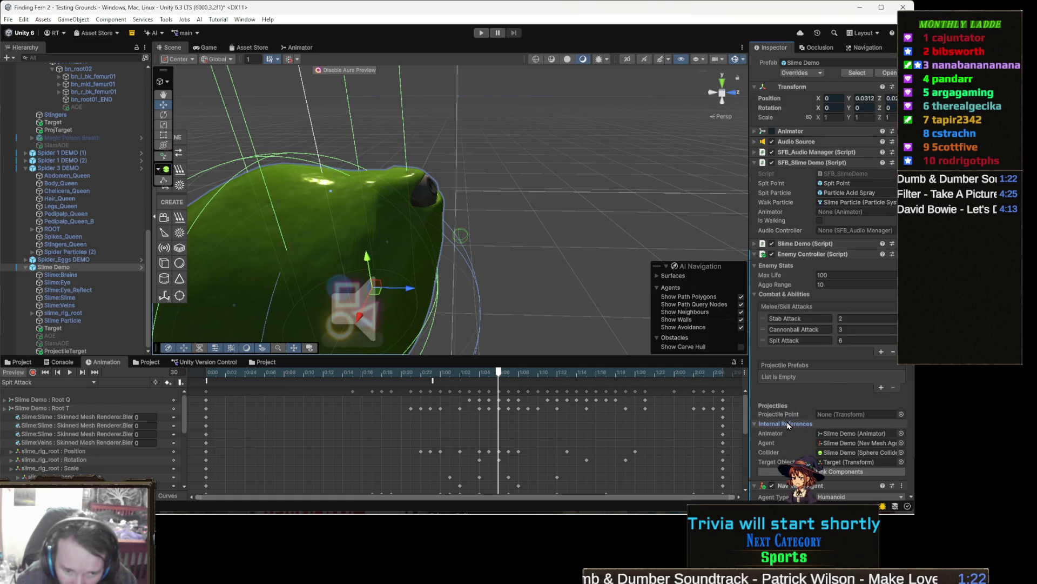
{"action": "left_click", "coordinate": [795, 424]}
{"action": "scroll", "coordinate": [802, 406], "scroll_direction": "down", "scroll_amount": 1}
{"action": "scroll", "coordinate": [802, 406], "scroll_direction": "down", "scroll_amount": 1}
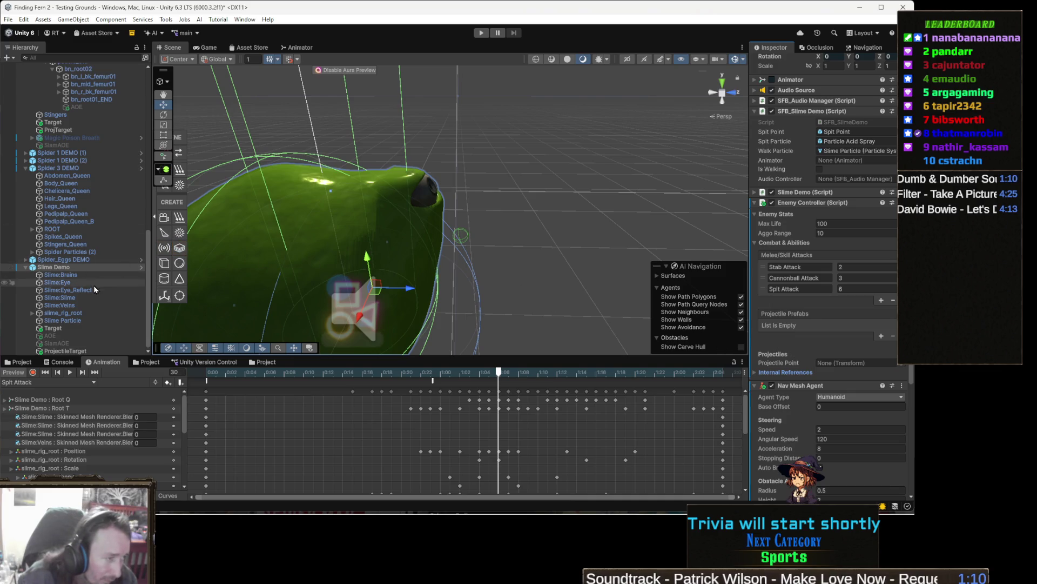
{"action": "mouse_move", "coordinate": [76, 350]}
{"action": "left_mouse_down"}
{"action": "mouse_move", "coordinate": [540, 325]}
{"action": "mouse_move", "coordinate": [791, 345]}
{"action": "mouse_move", "coordinate": [842, 370]}
{"action": "left_mouse_up"}
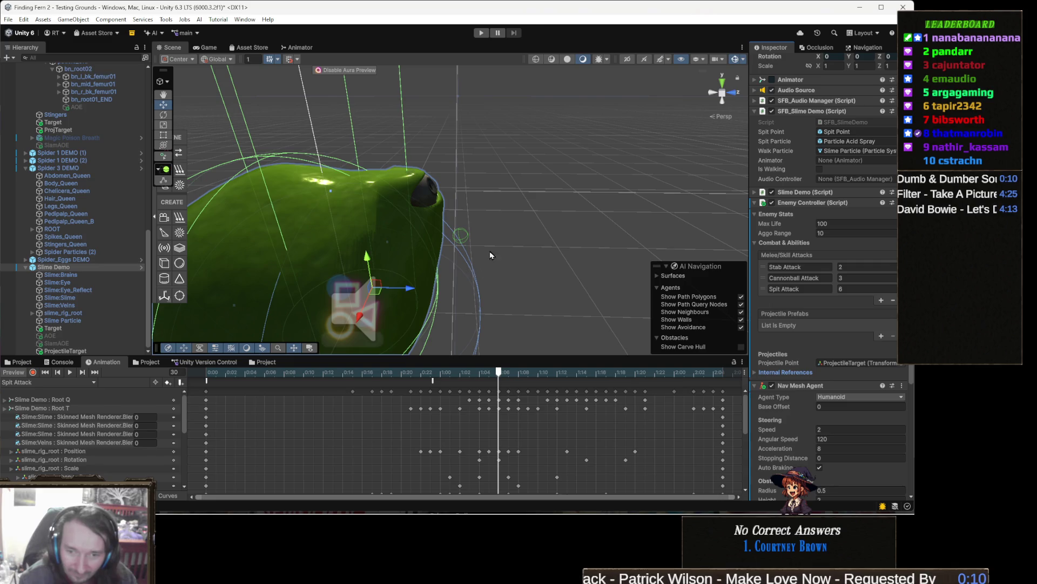
{"action": "left_click_drag", "start_coordinate": [406, 243], "coordinate": [400, 216]}
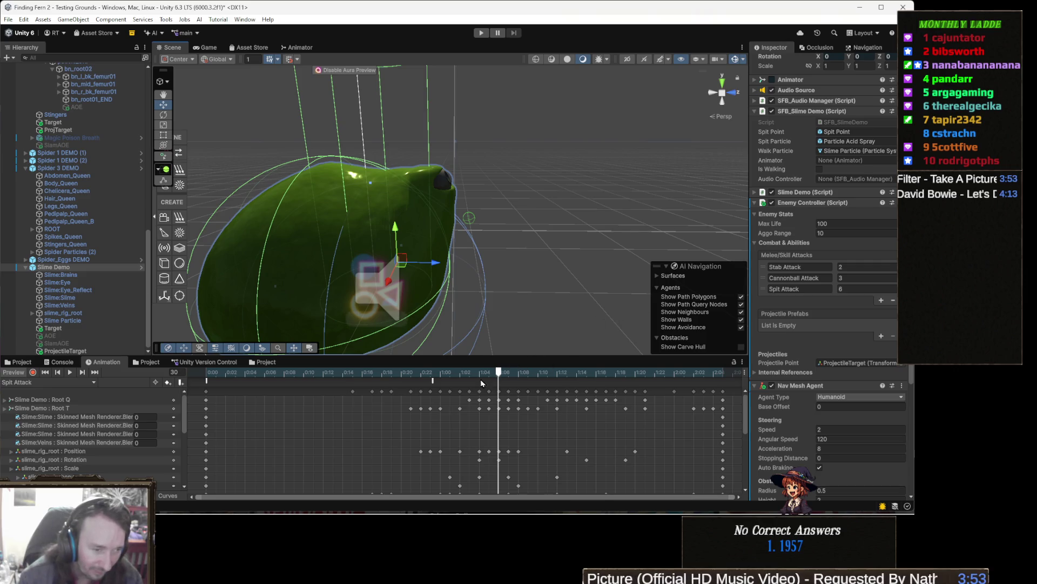
Shift the SpitAttack animation event later, to about 1:02
{"action": "left_click", "coordinate": [437, 372]}
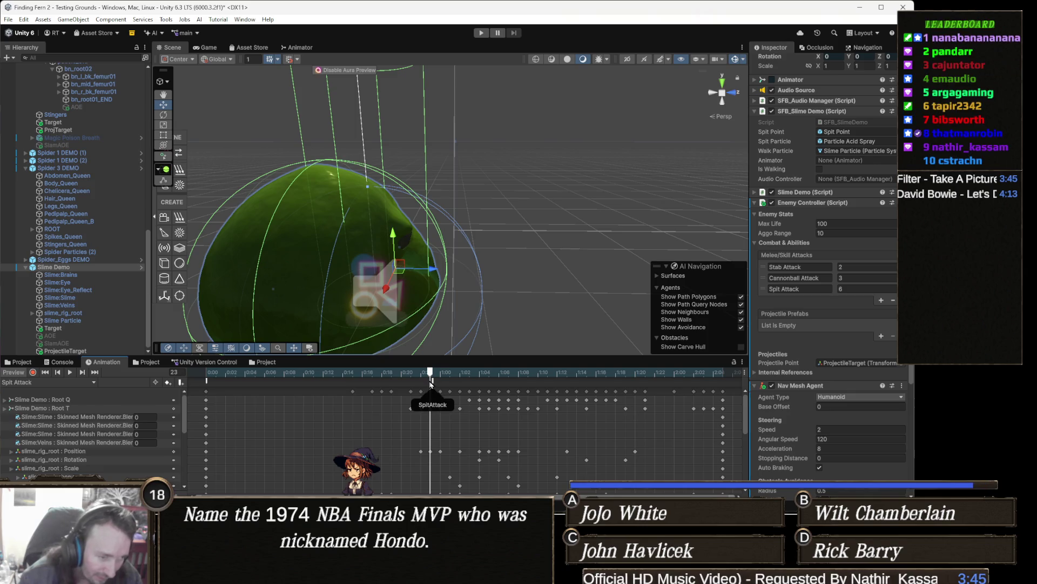
{"action": "left_click", "coordinate": [432, 382]}
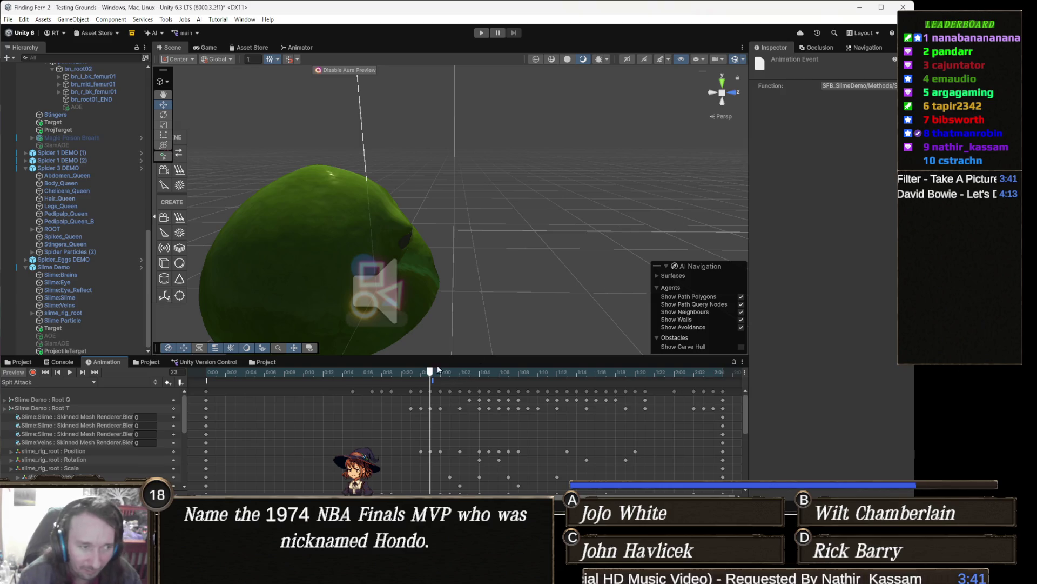
{"action": "mouse_move", "coordinate": [432, 382]}
{"action": "left_mouse_down"}
{"action": "mouse_move", "coordinate": [489, 374]}
{"action": "mouse_move", "coordinate": [479, 372]}
{"action": "left_mouse_up"}
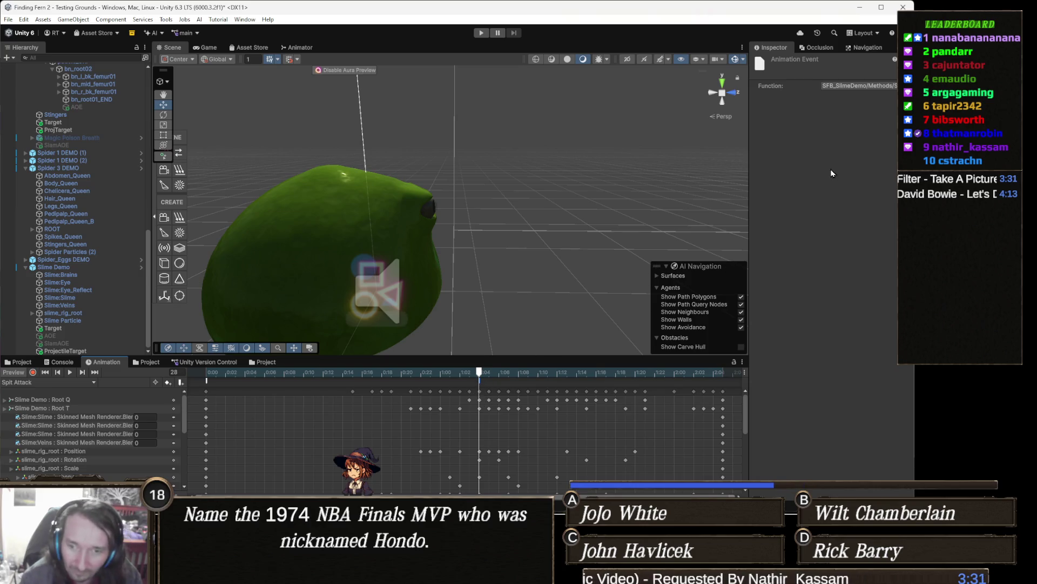
Browse the event's Function list to EnemyController > Methods, which offers FireProjectile
{"action": "left_click", "coordinate": [852, 85]}
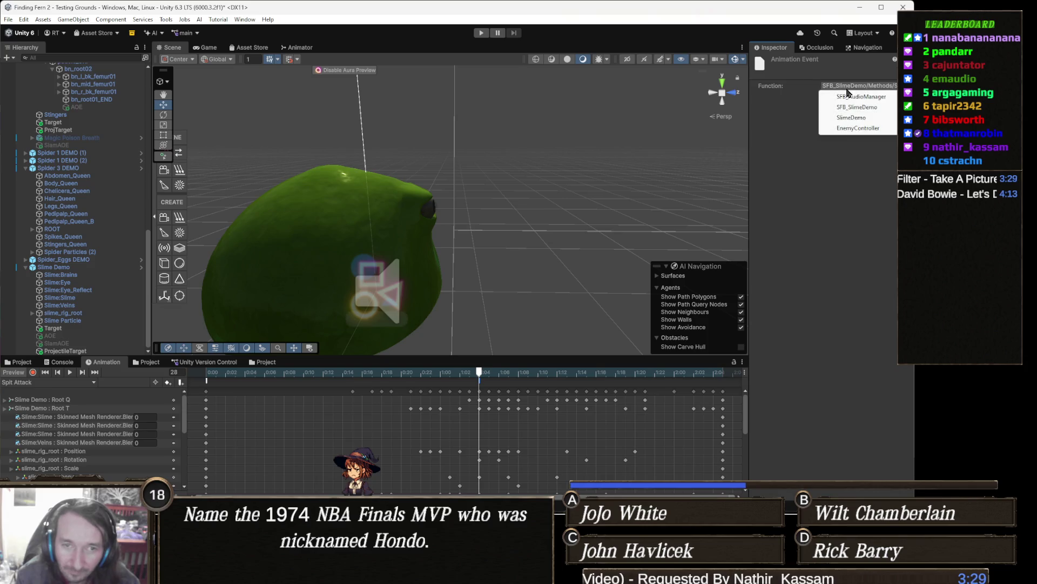
{"action": "mouse_move", "coordinate": [867, 108]}
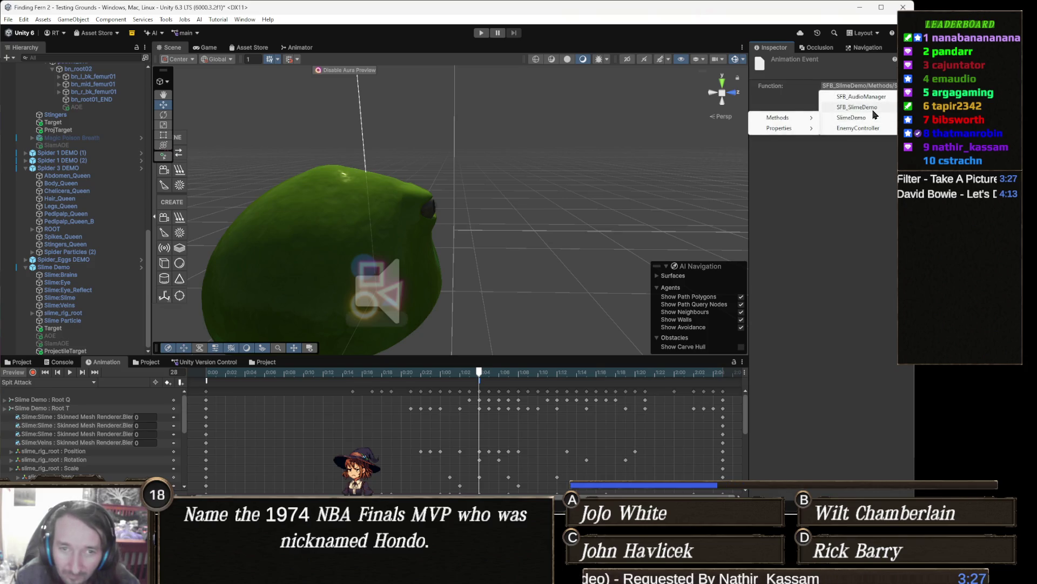
{"action": "mouse_move", "coordinate": [868, 131]}
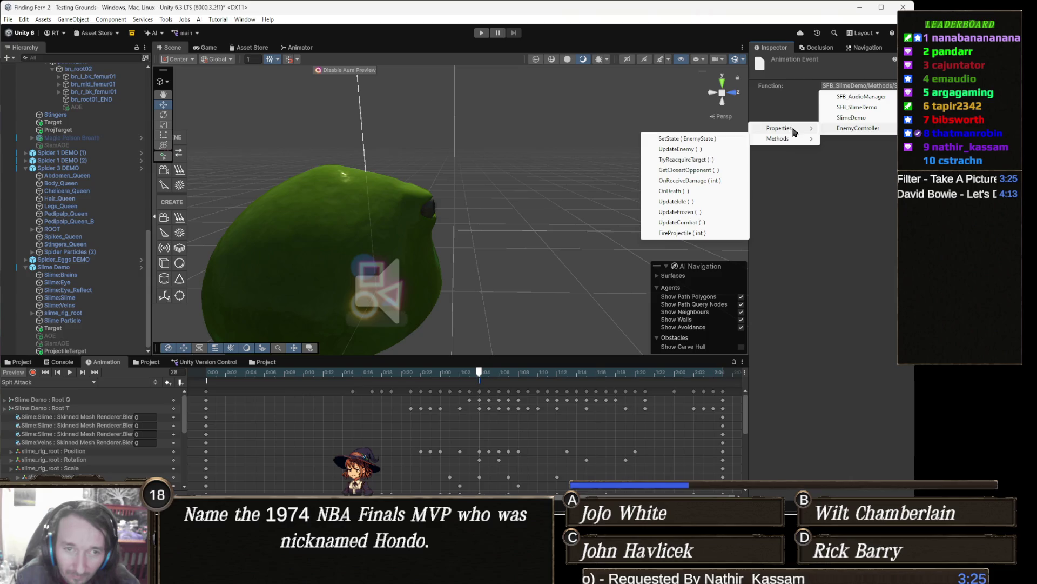
{"action": "mouse_move", "coordinate": [790, 140]}
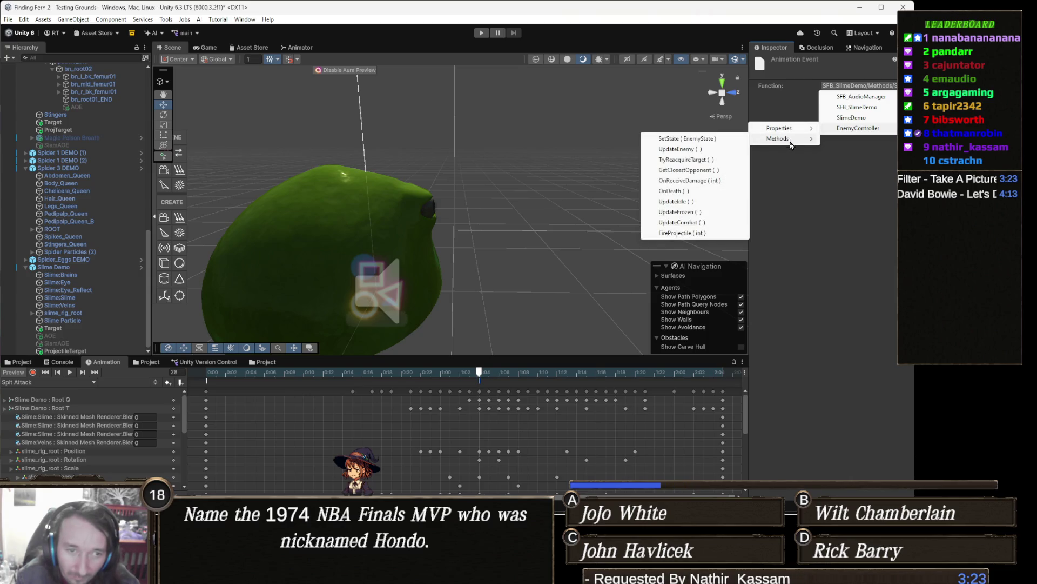